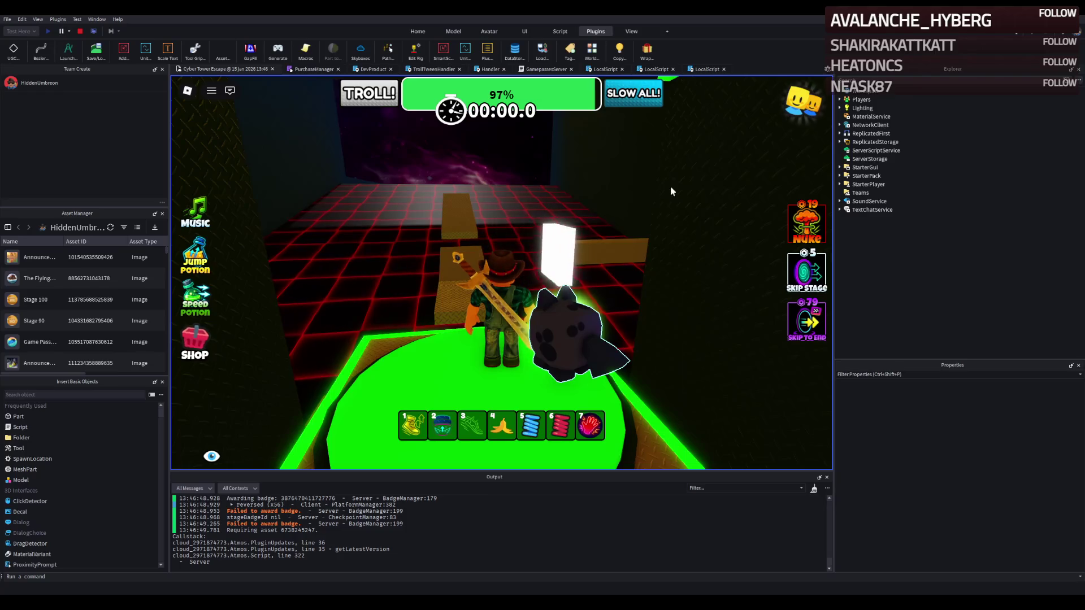
- Walk the test character along the Cyber Tower Escape obby path, then stop the play-test
key("w")
key("w")
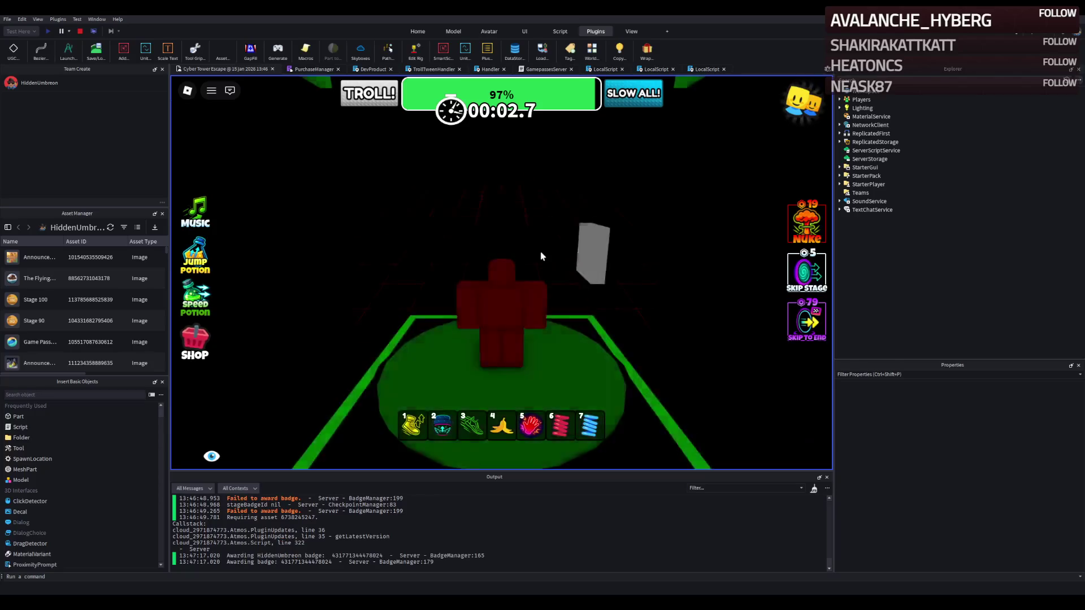
key("w")
key("w")
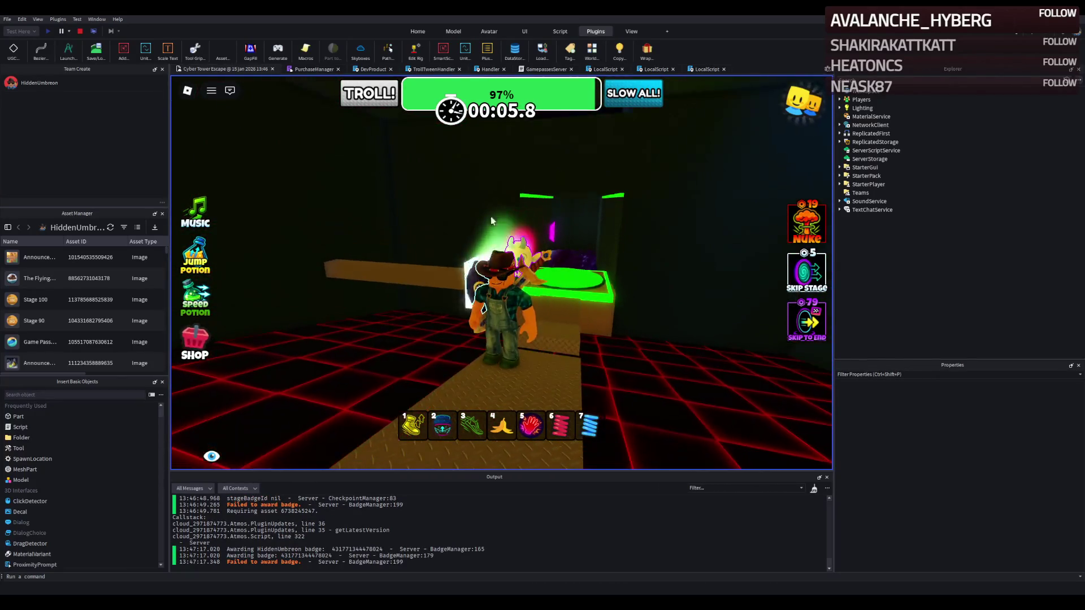
left_click(80, 31)
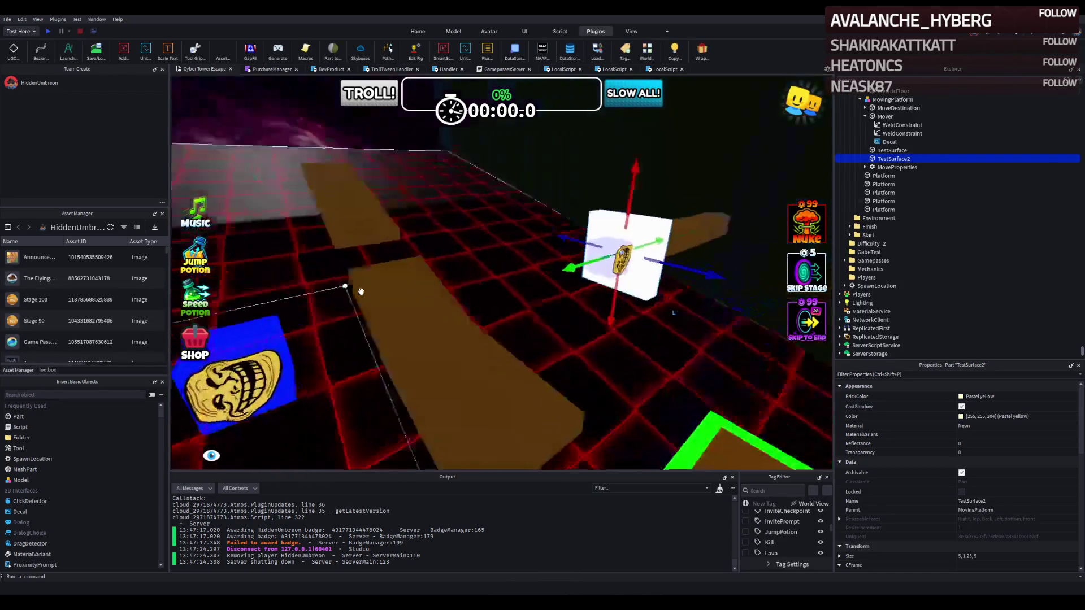
- Shorten a brown platform and wrap it in cyan trim with the Wrap plugin
key("a")
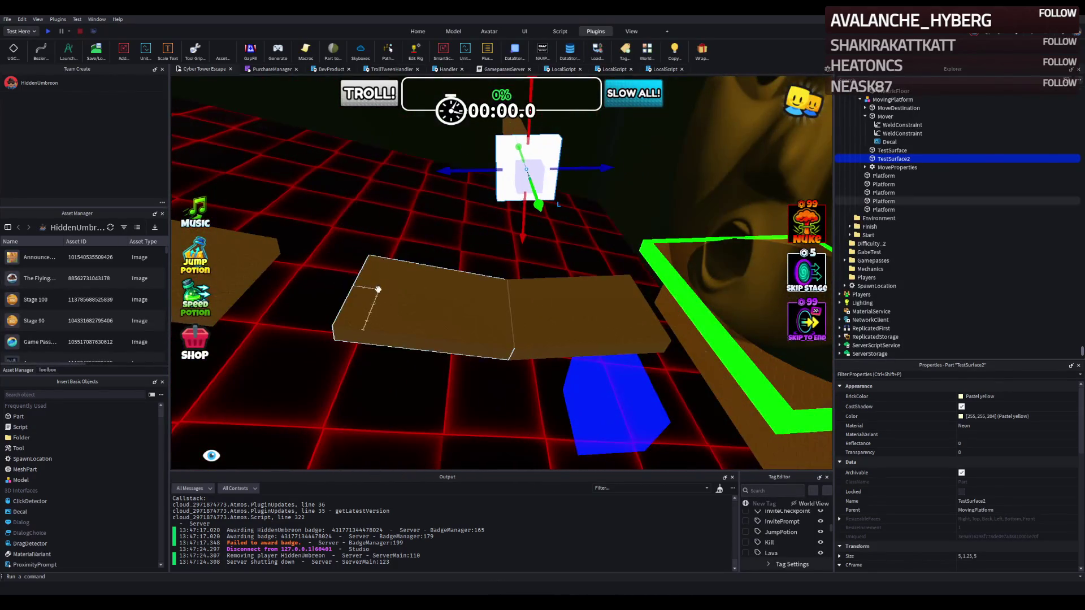
left_click(445, 289)
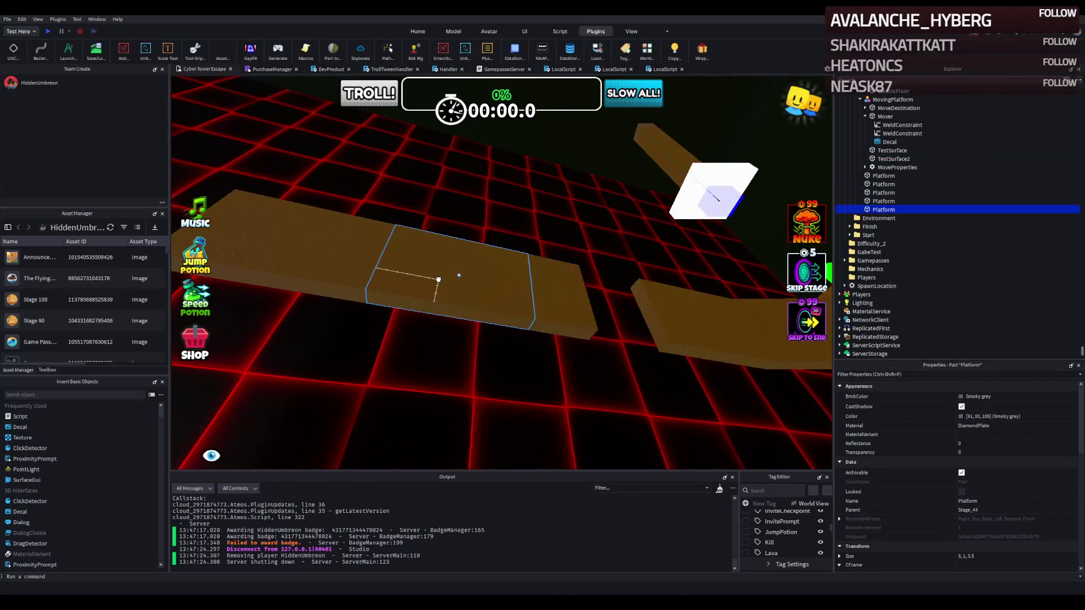
left_click(415, 269)
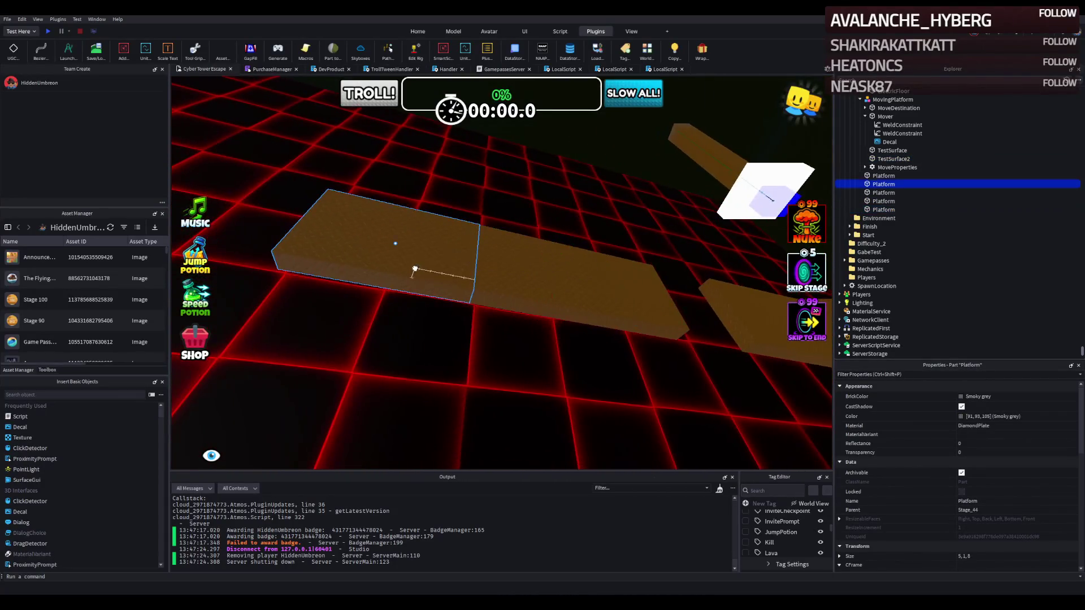
mouse_move(470, 259)
left_mouse_down()
mouse_move(477, 252)
mouse_move(401, 241)
left_mouse_up()
key("d")
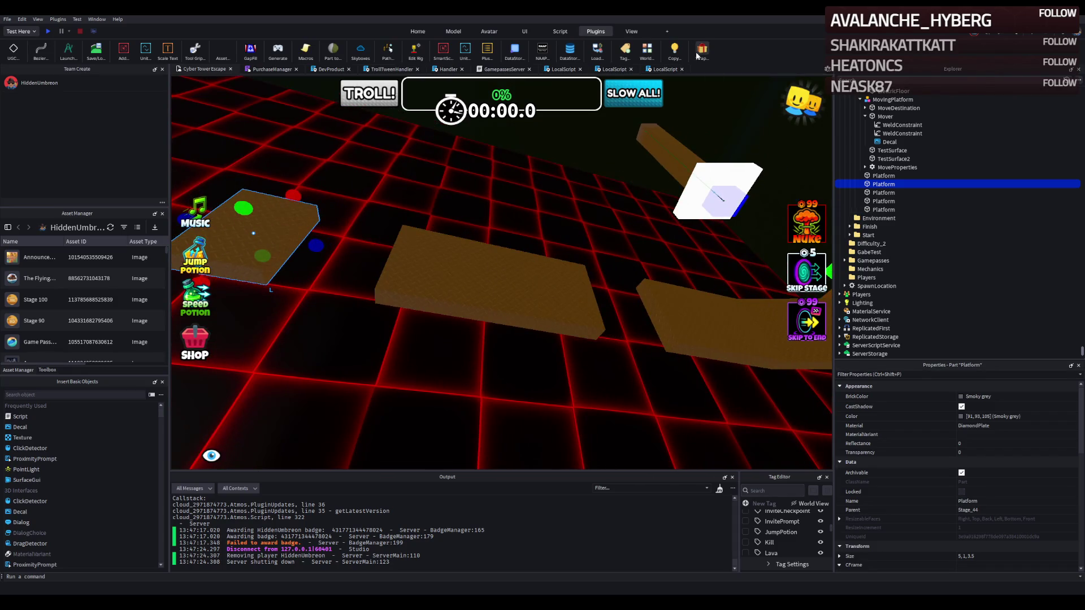
left_click(700, 51)
- Lengthen the middle brown platform to size 5, 1, 11.5
left_click(508, 277)
key("d")
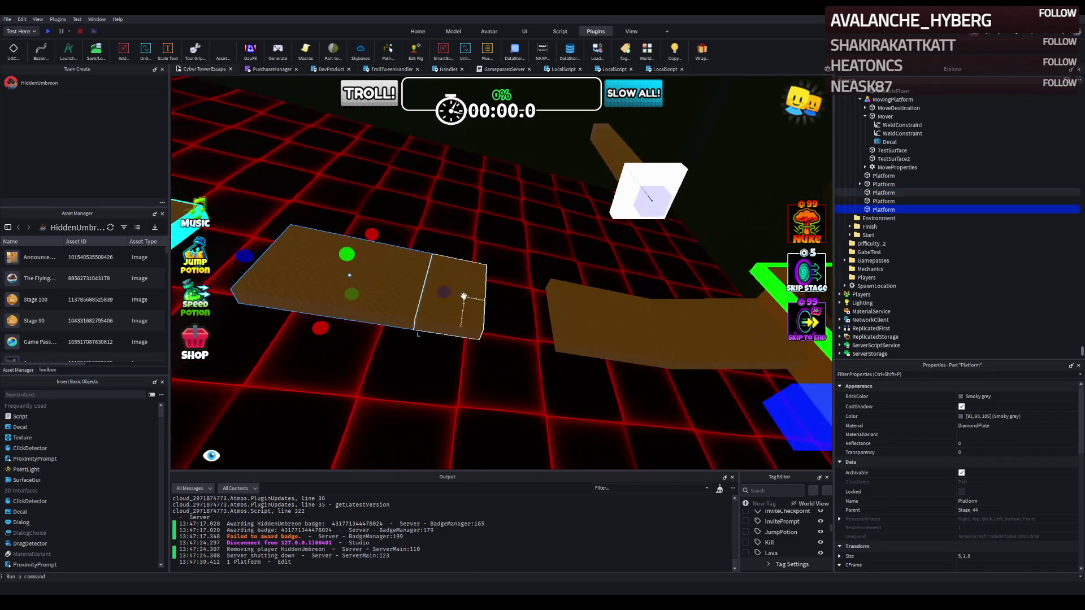
mouse_move(464, 297)
left_mouse_down()
mouse_move(447, 293)
mouse_move(506, 296)
left_mouse_up()
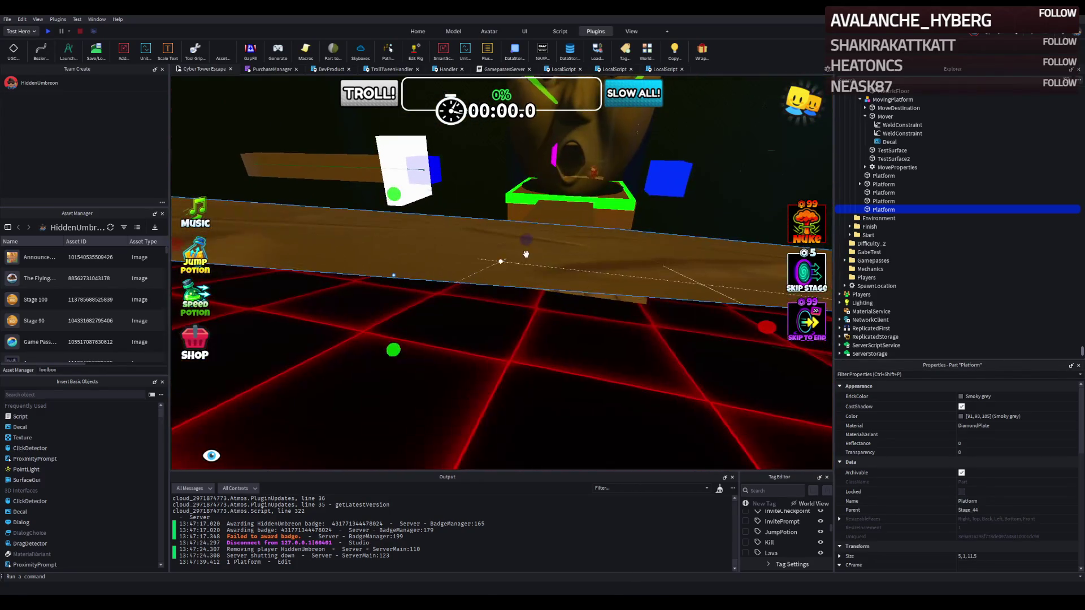
scroll(525, 254, "up", 3)
- Select the two remaining untrimmed brown platforms together
left_click(559, 205)
left_click(586, 218)
key("f")
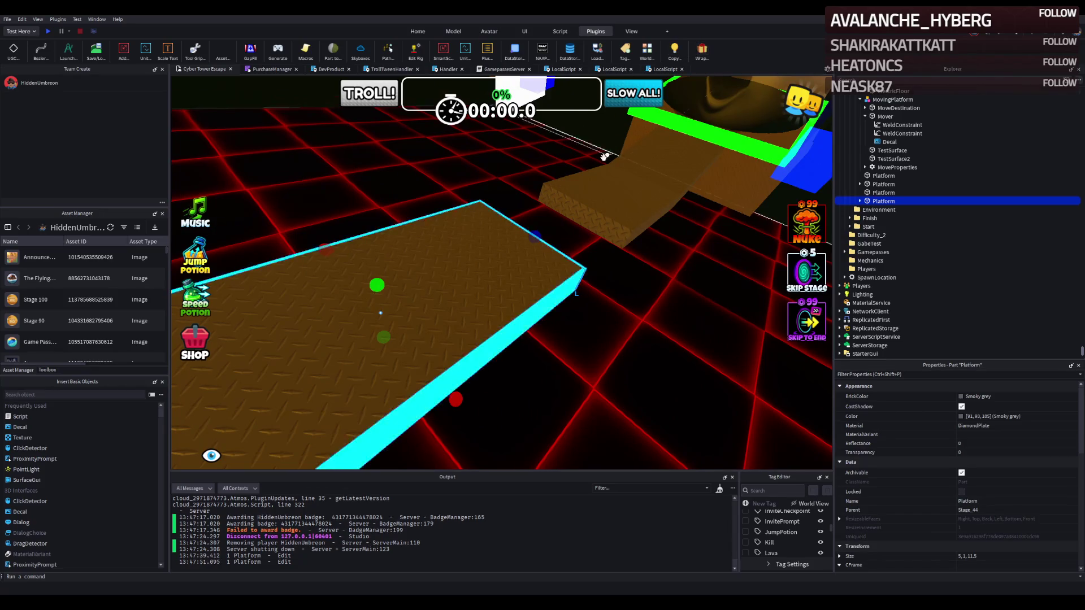
left_click(569, 205)
left_click(654, 206, "ctrl")
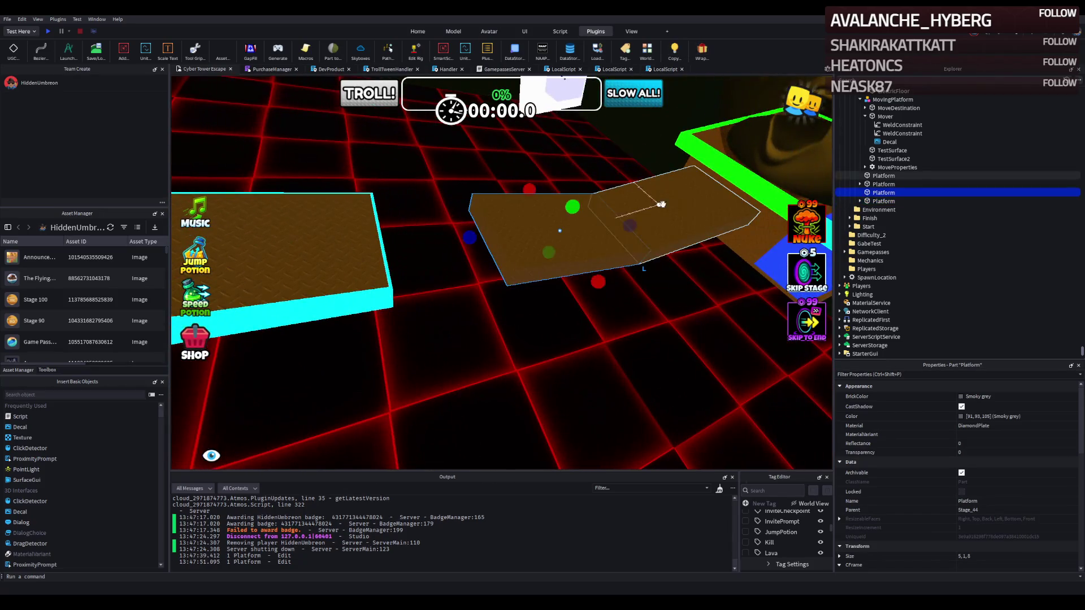
- Wrap both selected brown platforms in cyan trim
left_click(700, 50)
left_click(676, 283)
scroll(673, 284, "up", 5)
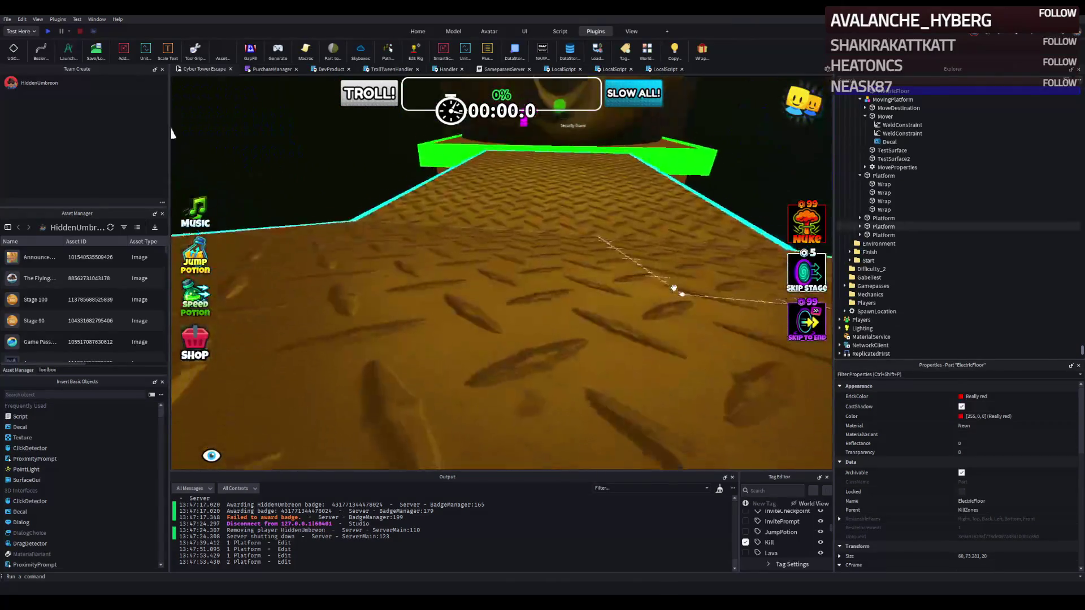
scroll(674, 287, "down", 5)
- Delete the two unwanted cyan end walls left by the wrap
left_click(536, 339)
key("Delete")
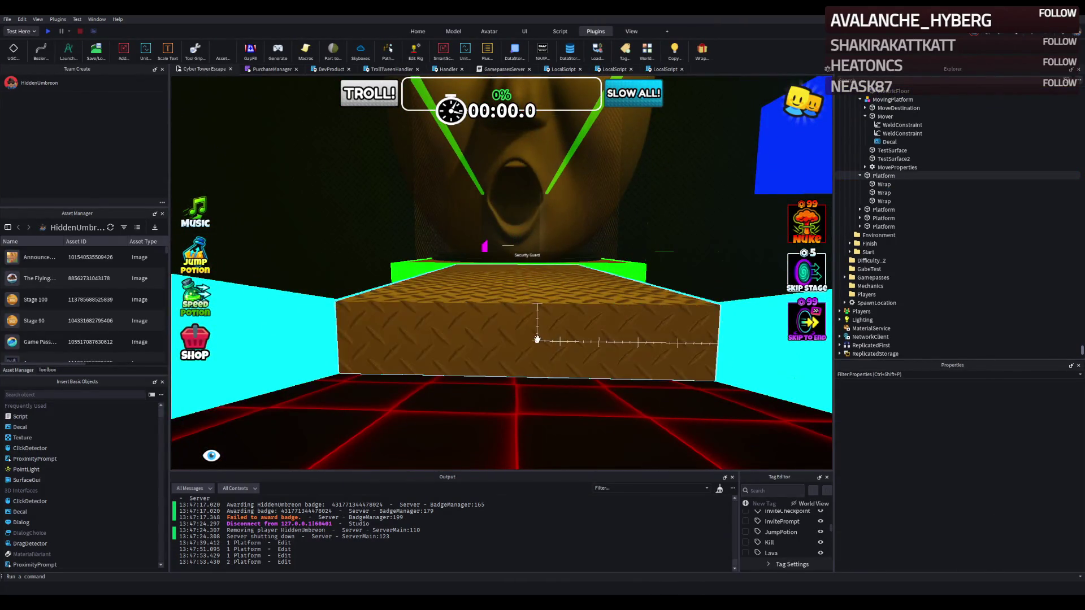
left_click(403, 276)
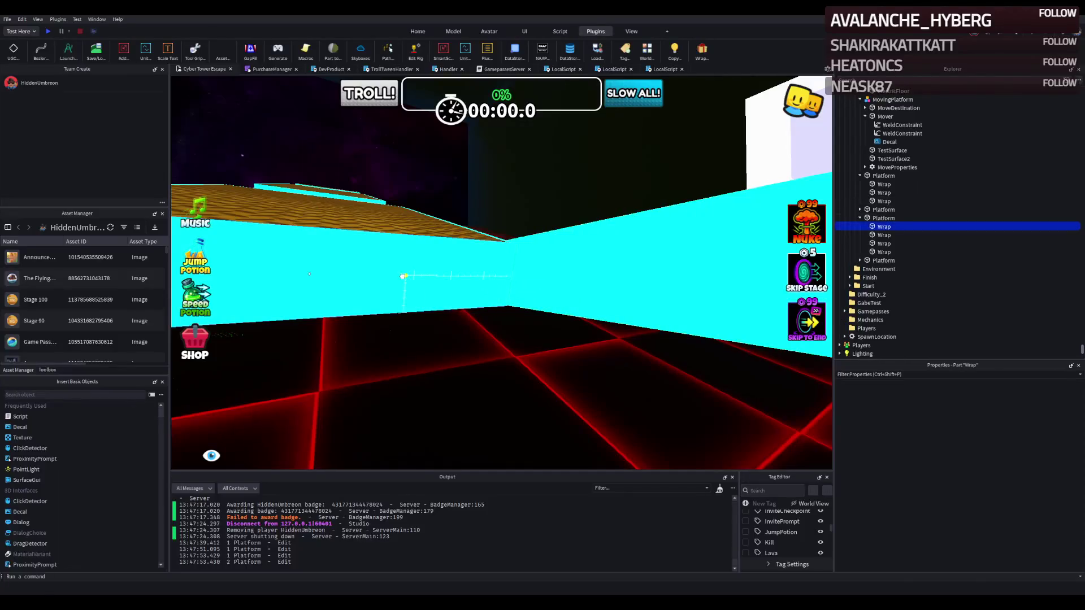
key("Delete")
scroll(429, 275, "down", 5)
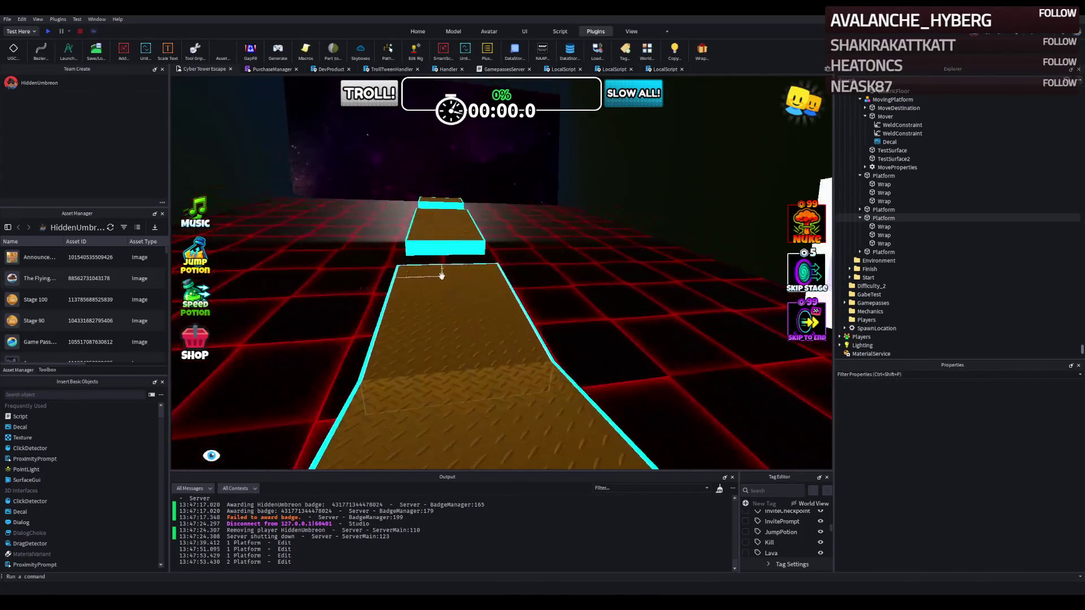
scroll(441, 275, "down", 5)
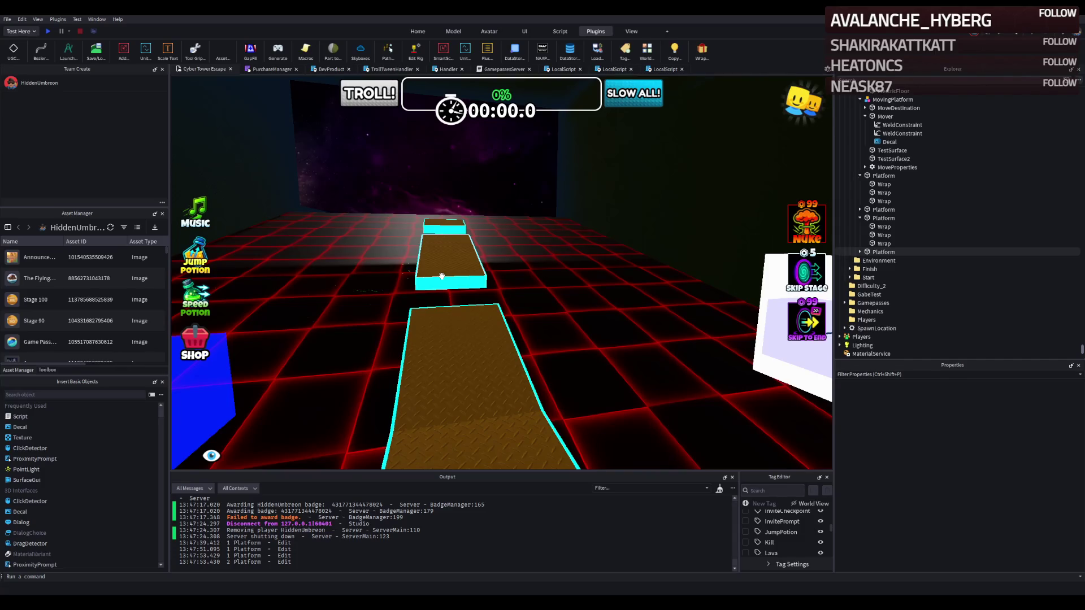
scroll(442, 275, "down", 5)
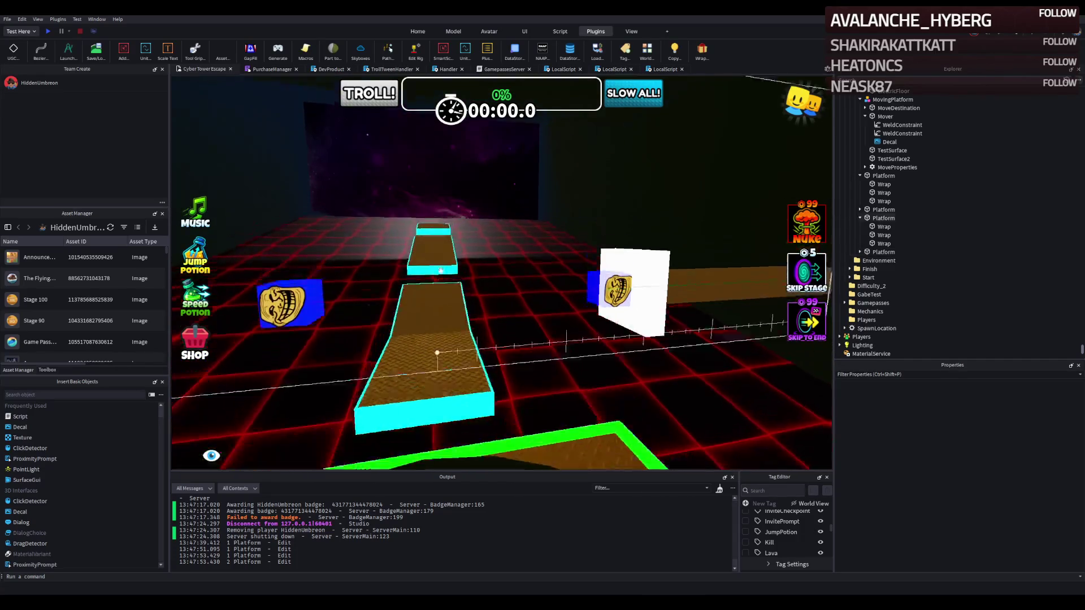
scroll(470, 254, "up", 5)
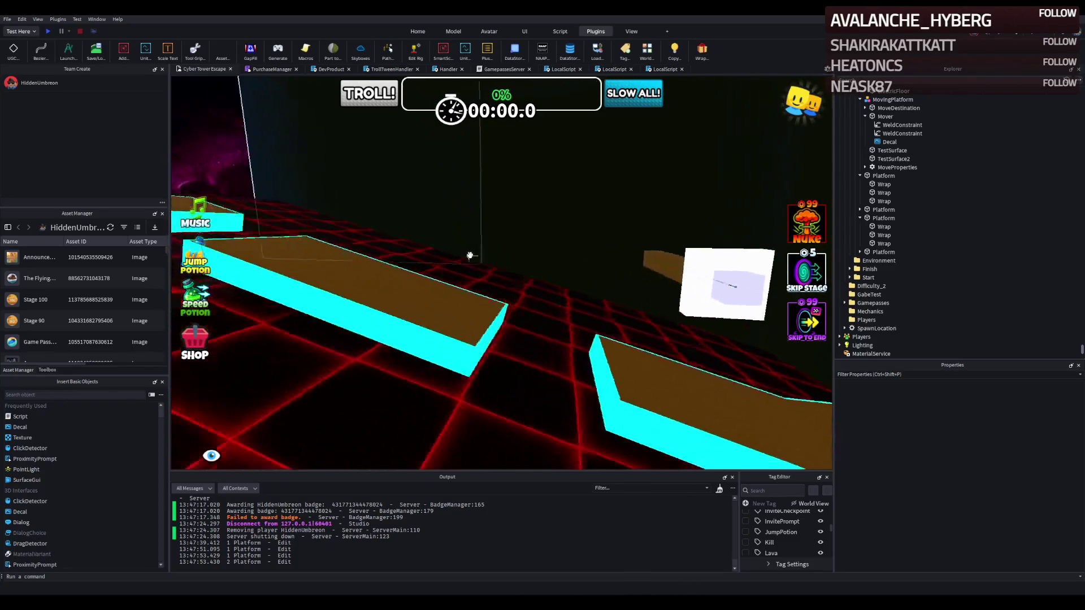
left_click(636, 291)
key("ctrl+d")
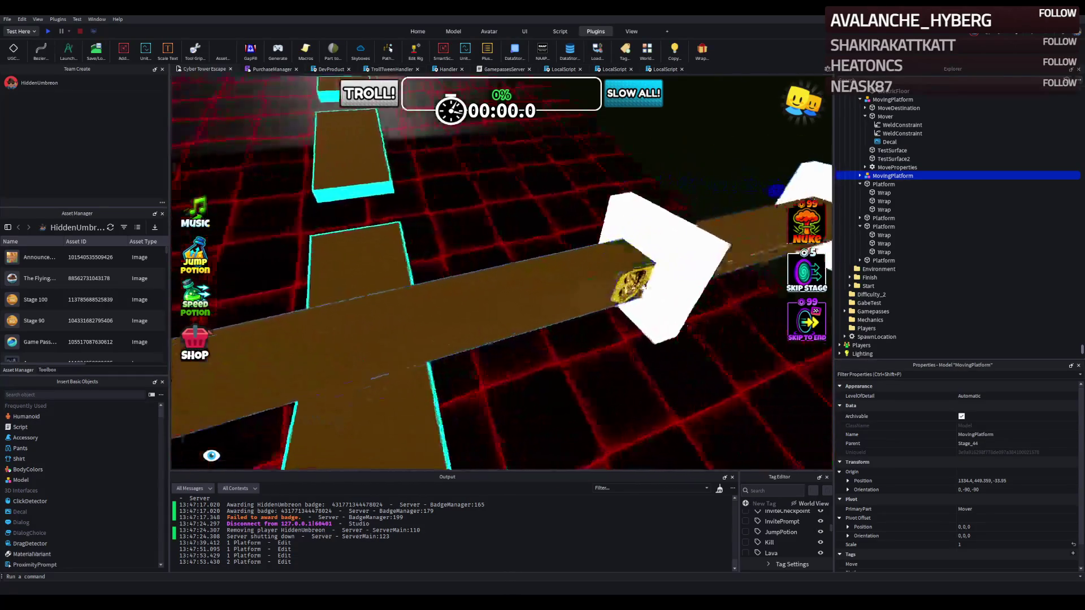
- Slide the duplicated troll-face moving platform along the path to about Z -11.1
mouse_move(642, 267)
left_mouse_down()
mouse_move(520, 328)
mouse_move(423, 338)
left_mouse_up()
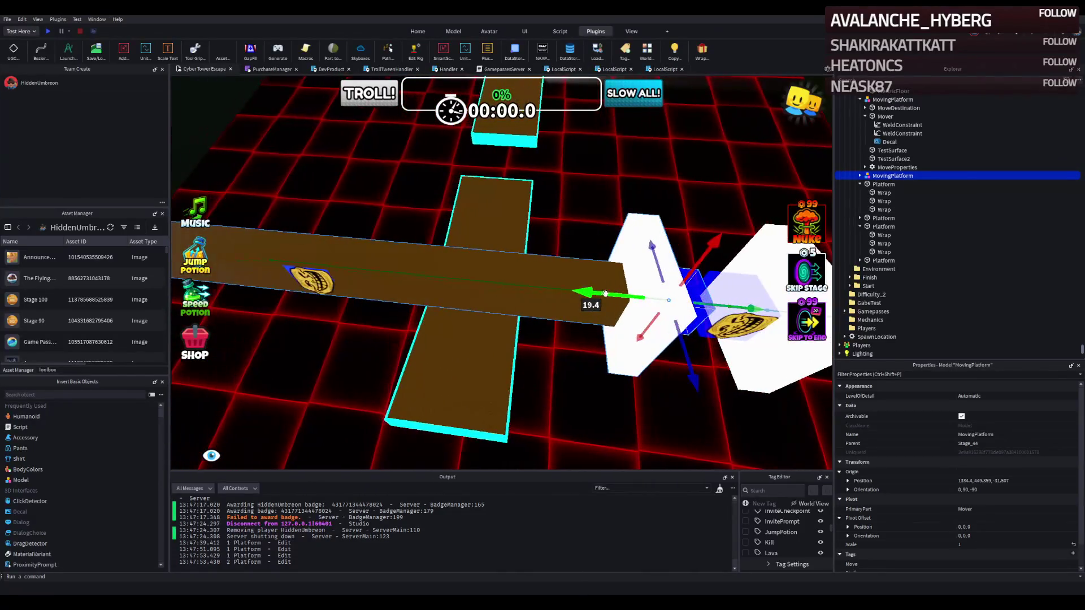
left_click_drag(577, 307, 679, 308)
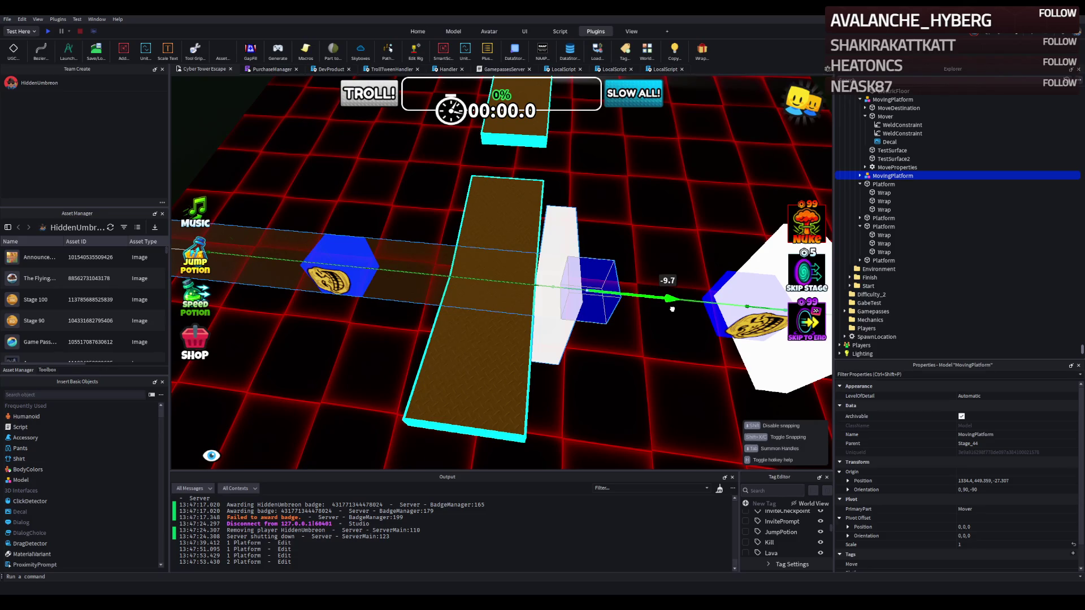
mouse_move(672, 309)
left_mouse_down()
mouse_move(653, 290)
mouse_move(568, 288)
left_mouse_up()
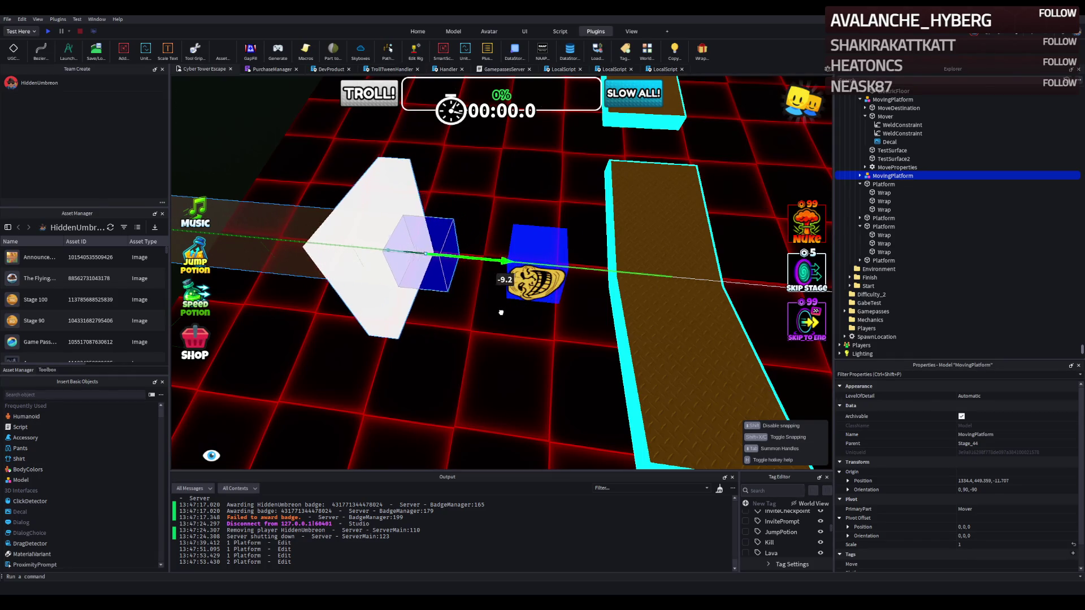
left_click_drag(501, 312, 474, 316)
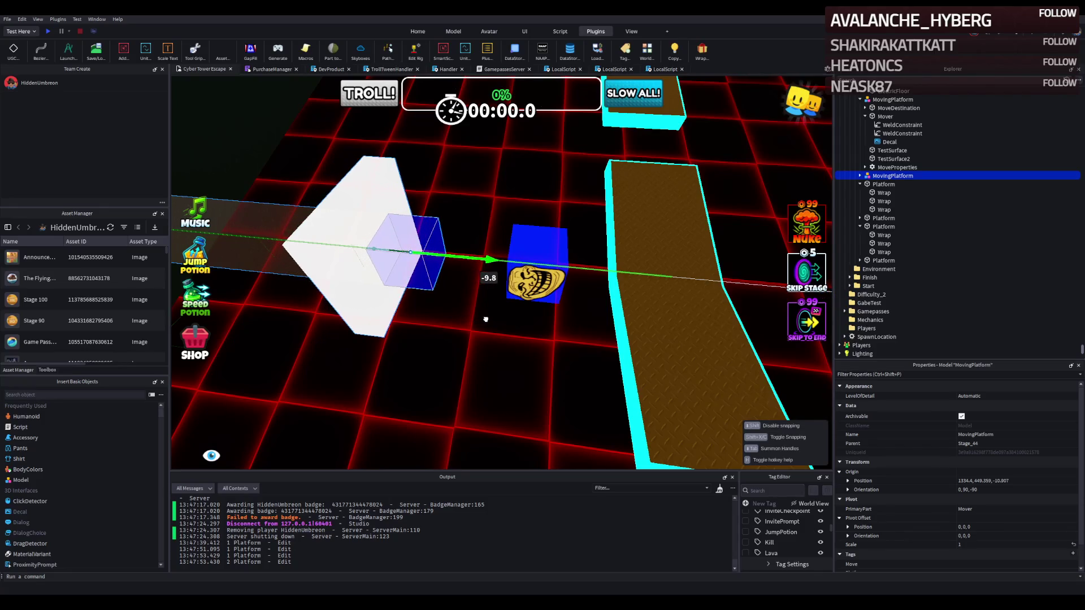
key("s")
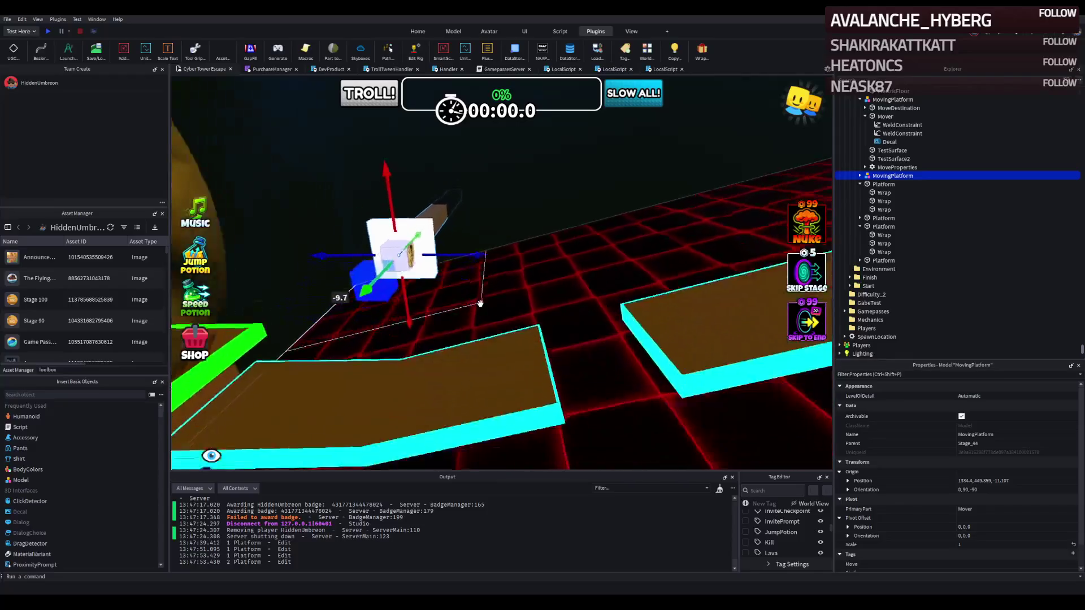
- Move the moving platform above a brown platform, near position 1315.17, 453.79, -22.18
left_click_drag(540, 260, 615, 251)
key("w")
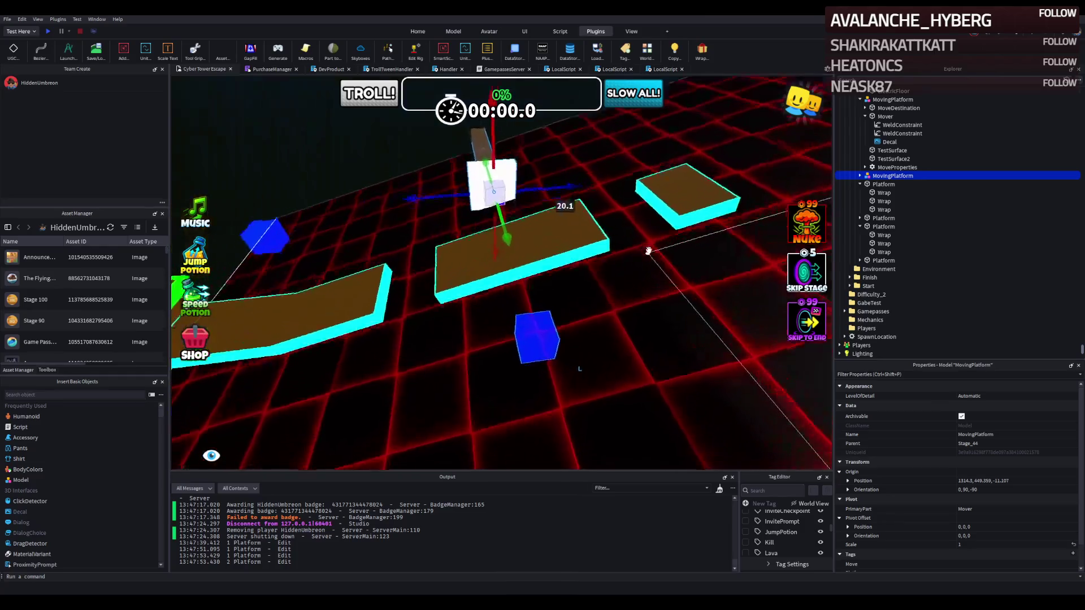
key("a")
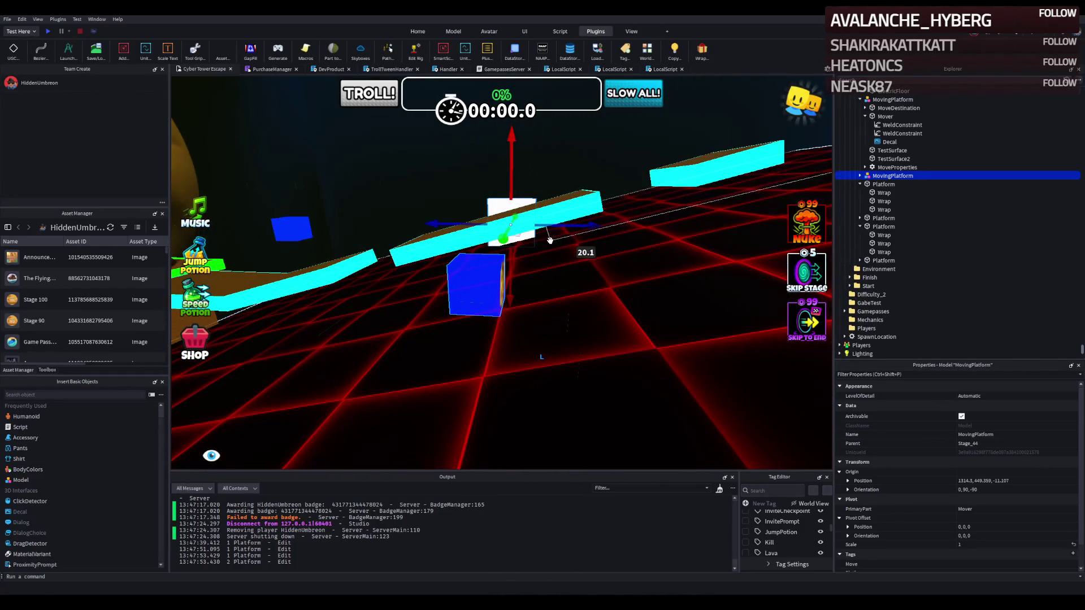
key("s")
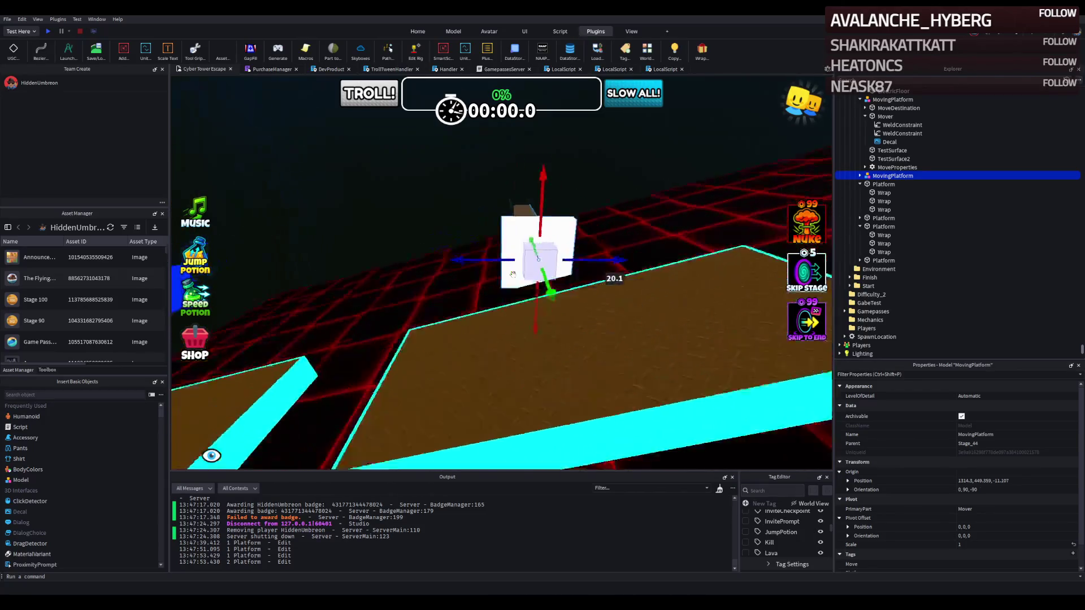
mouse_move(406, 320)
left_mouse_down()
mouse_move(556, 316)
mouse_move(589, 342)
left_mouse_up()
key("f")
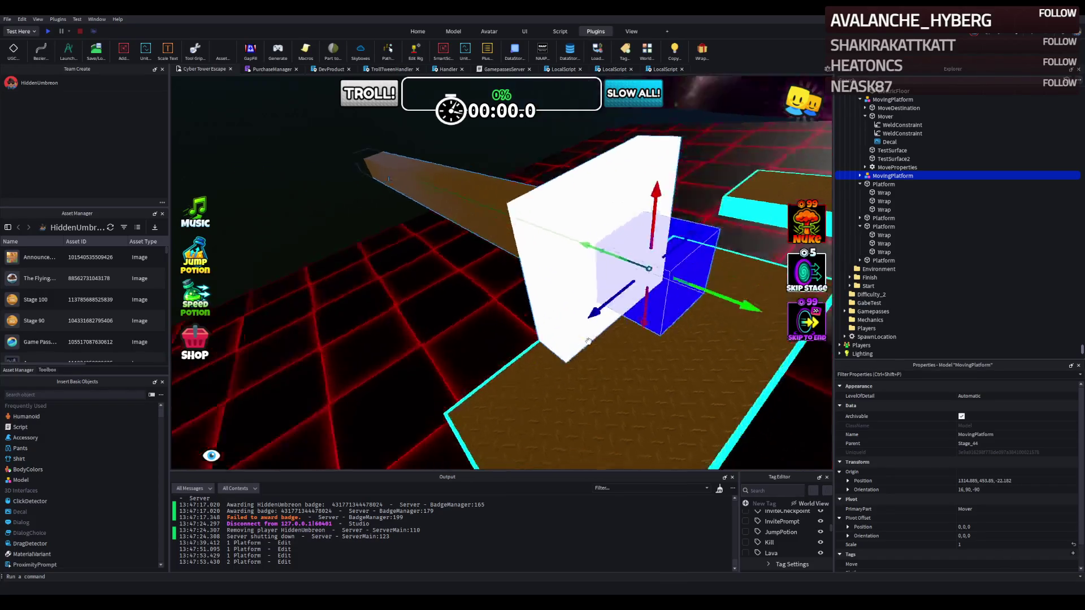
left_click_drag(597, 274, 570, 298)
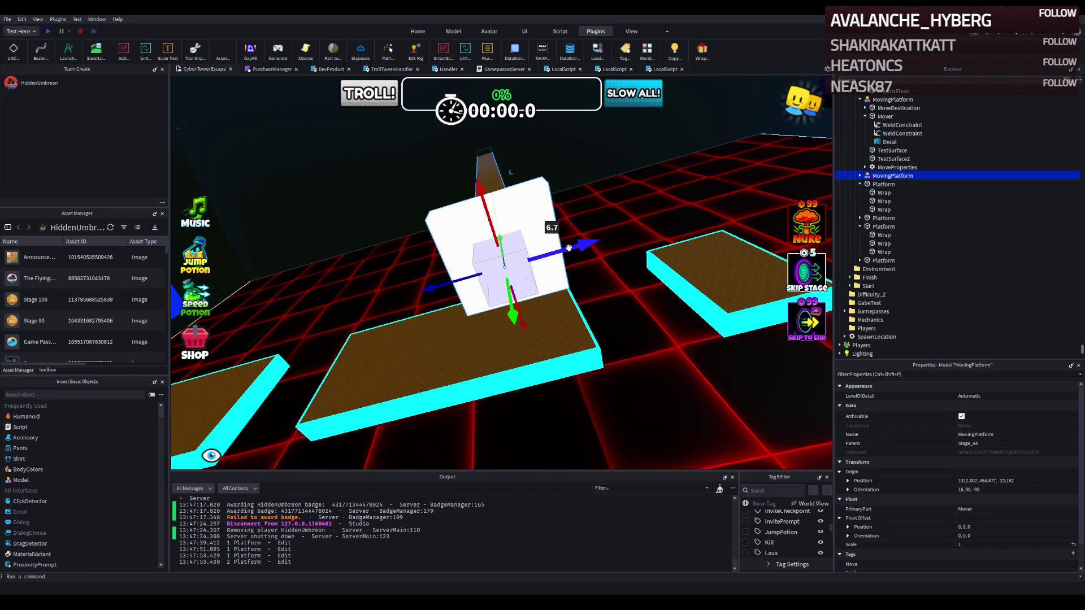
left_click_drag(570, 247, 562, 252)
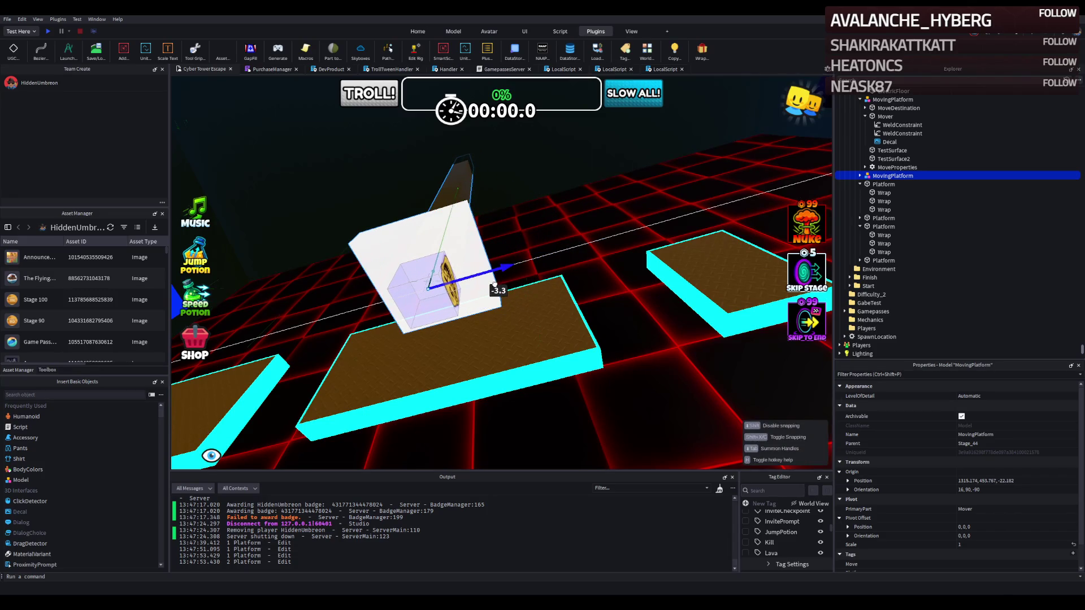
left_click_drag(494, 284, 494, 284)
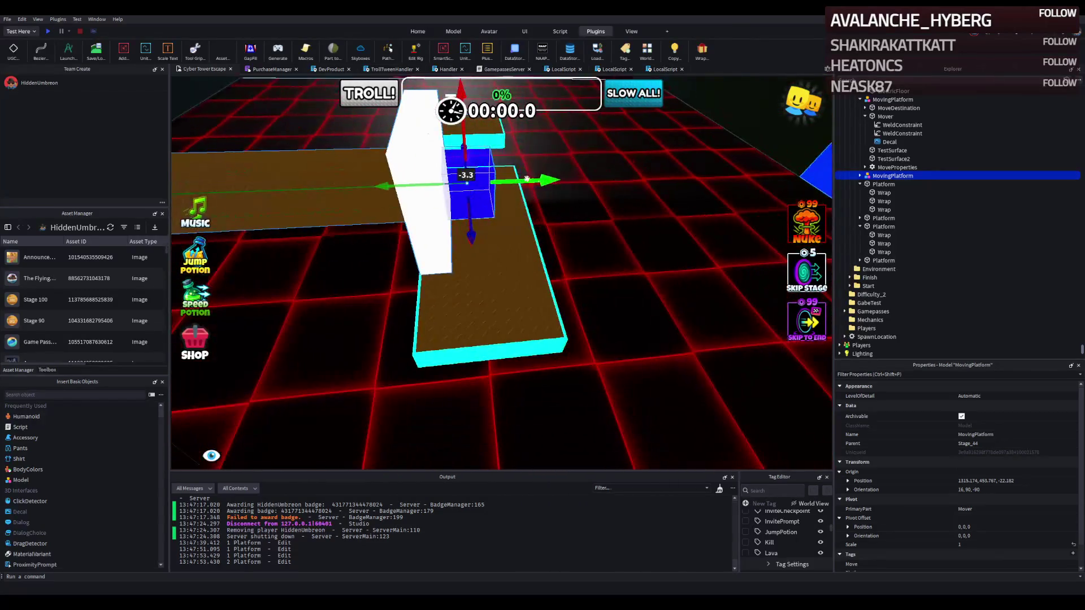
left_click(544, 210)
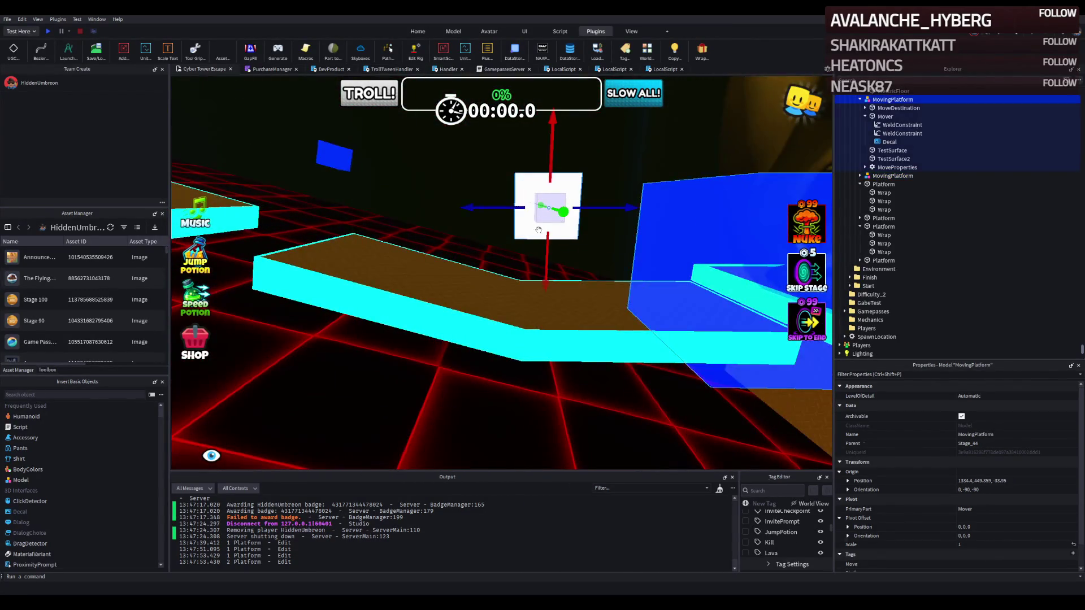
- Make a trial copy of the moving platform, shift it 12.5 studs sideways, then discard it
key("ctrl+d")
mouse_move(464, 218)
left_mouse_down()
mouse_move(474, 249)
mouse_move(458, 224)
mouse_move(421, 271)
mouse_move(438, 252)
left_mouse_up()
key("Delete")
- Lower, shift sideways, move along the walkway and slightly raise the moving platform
left_click(399, 248)
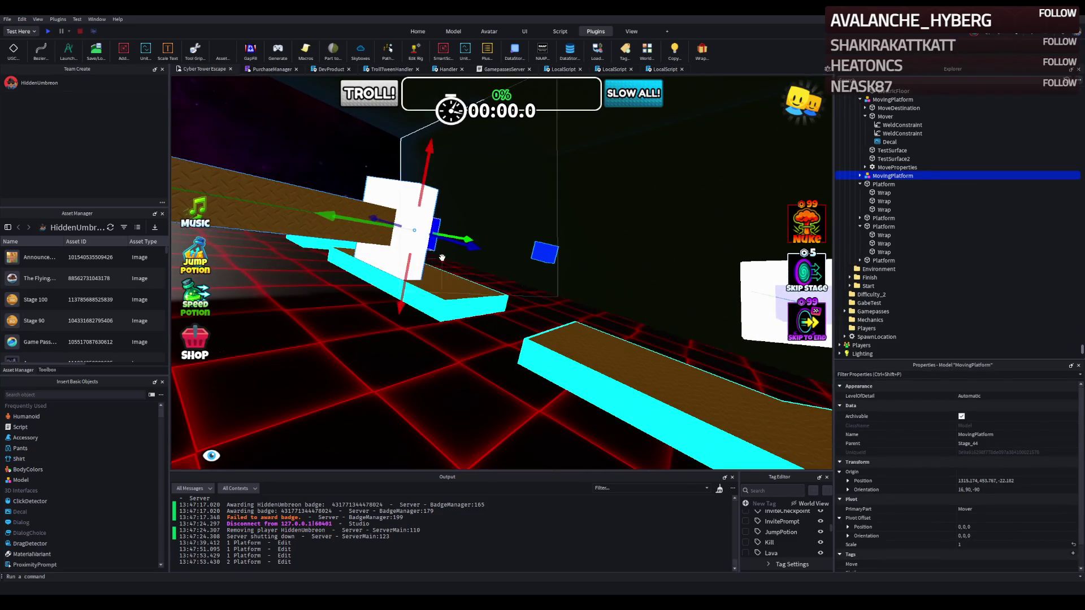
scroll(438, 252, "up", 5)
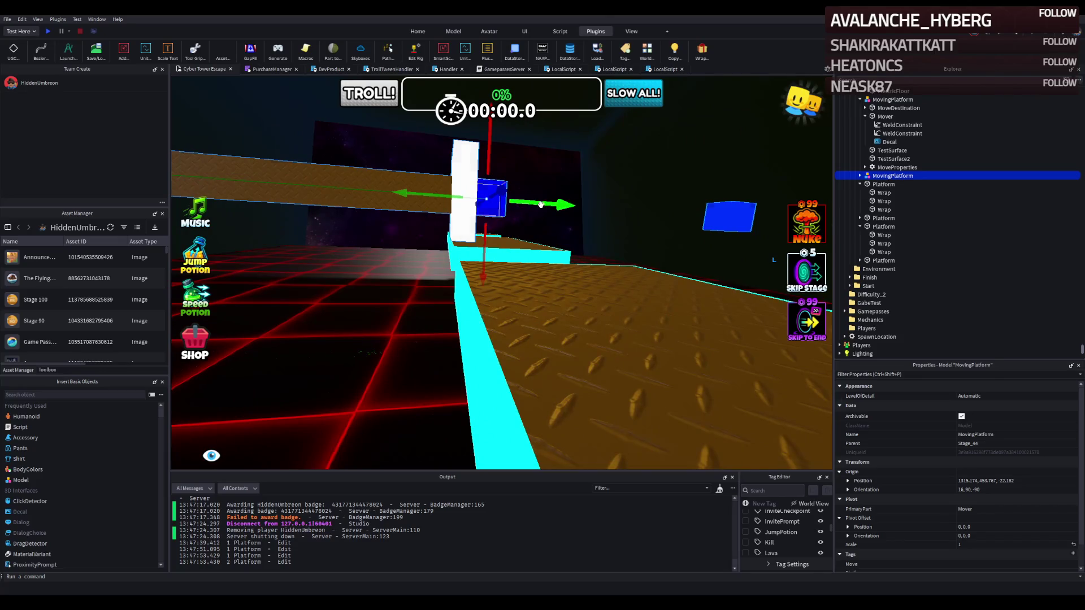
left_click_drag(540, 204, 519, 212)
scroll(518, 211, "down", 5)
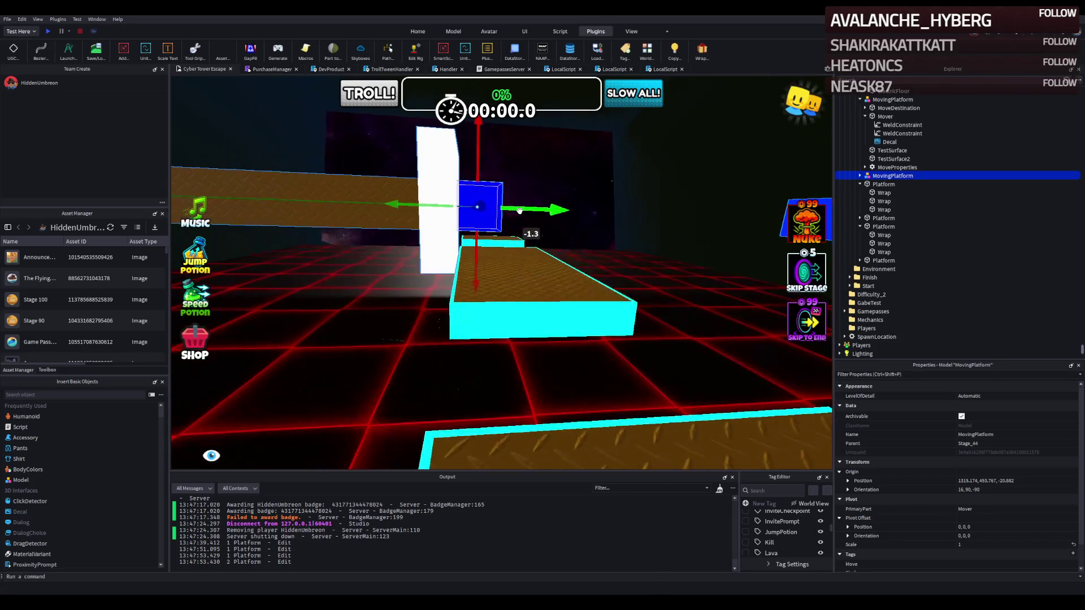
left_click_drag(543, 248, 490, 259)
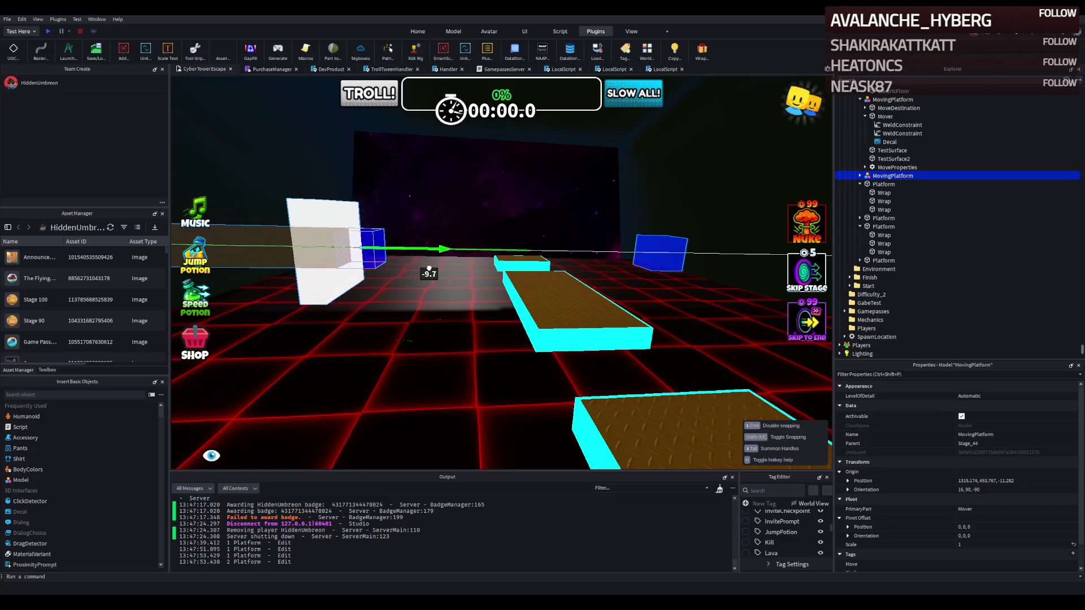
scroll(429, 269, "up", 3)
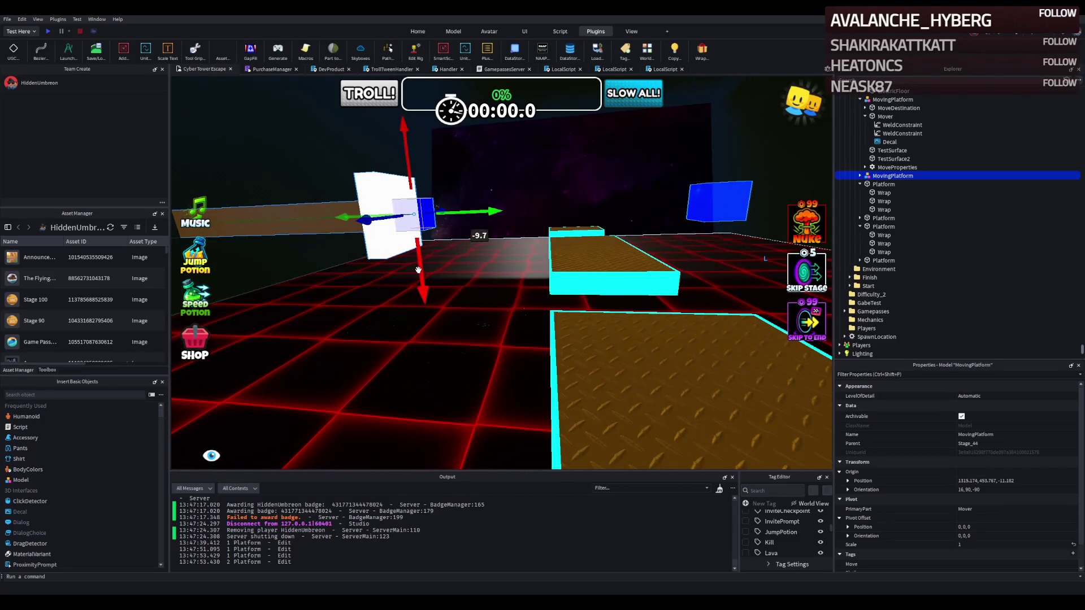
left_click_drag(418, 270, 418, 262)
- Fly around the moving platform to check its placement along the obby path
key("s")
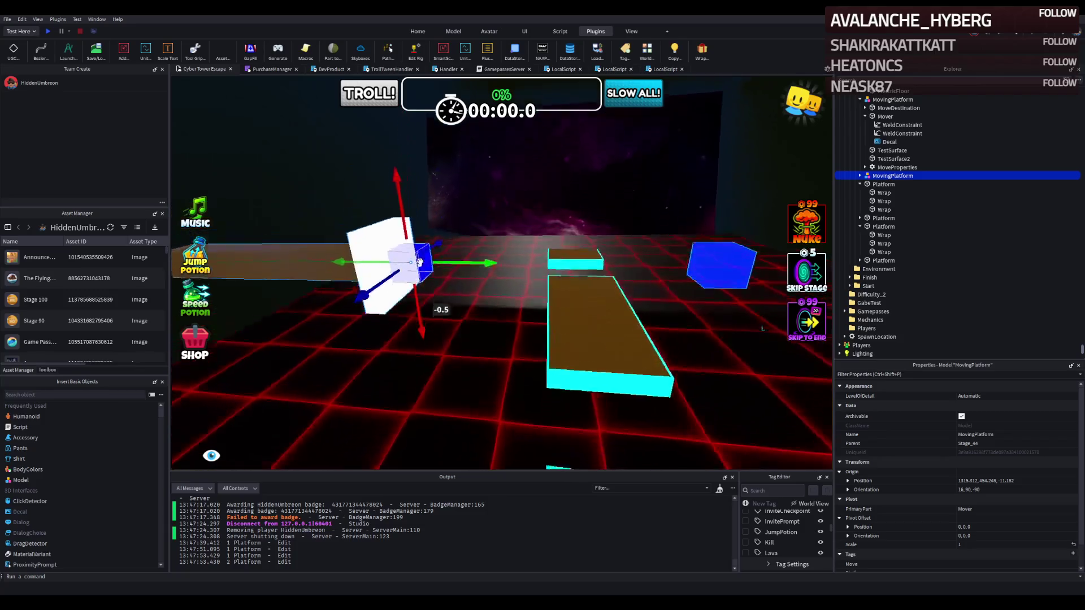
key("w")
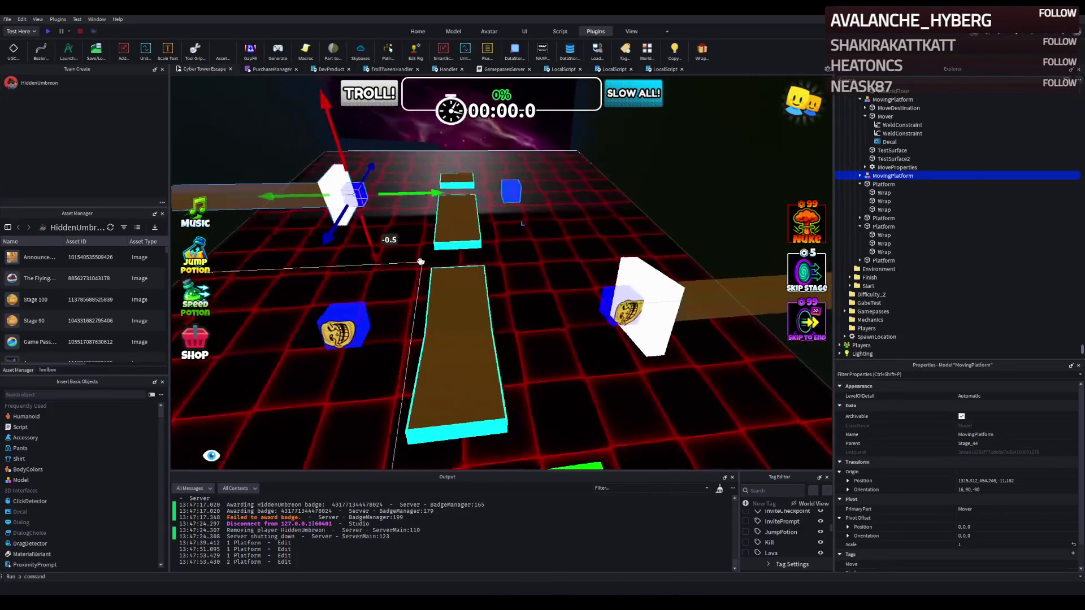
key("s")
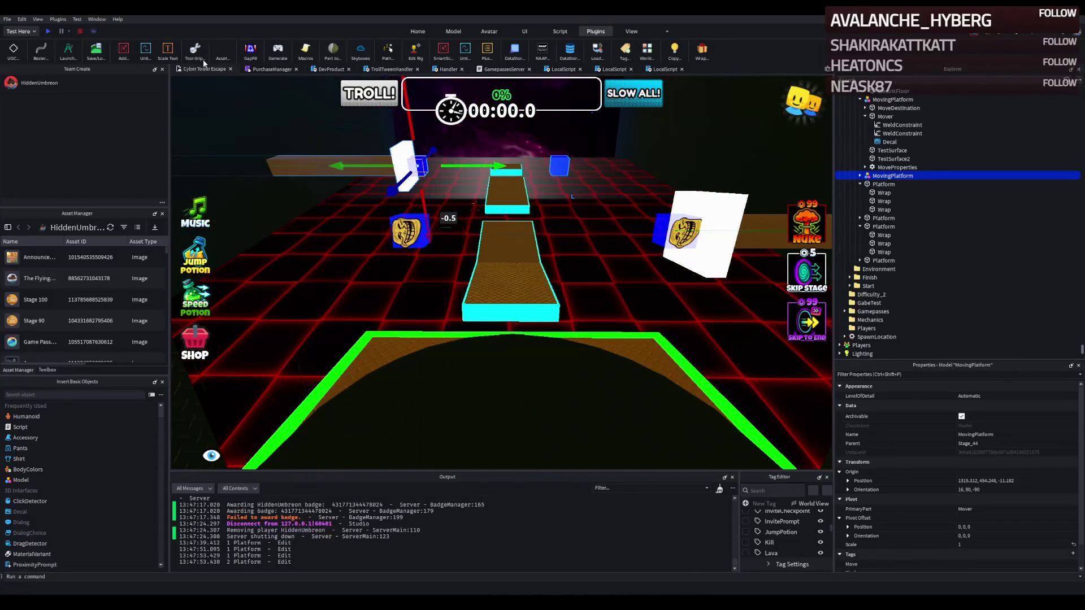
key("f")
key("s")
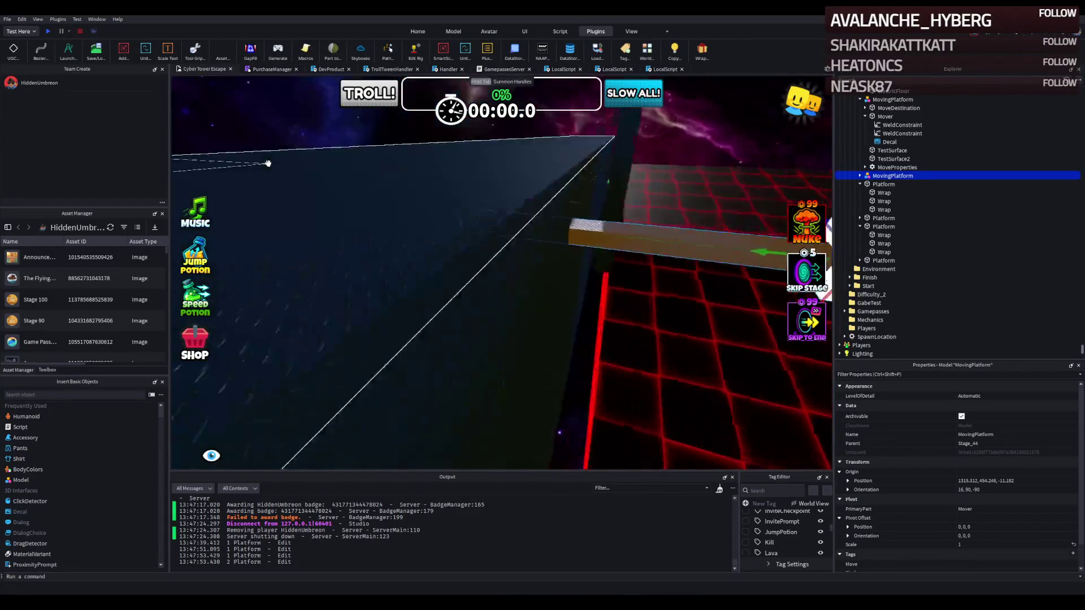
key("f")
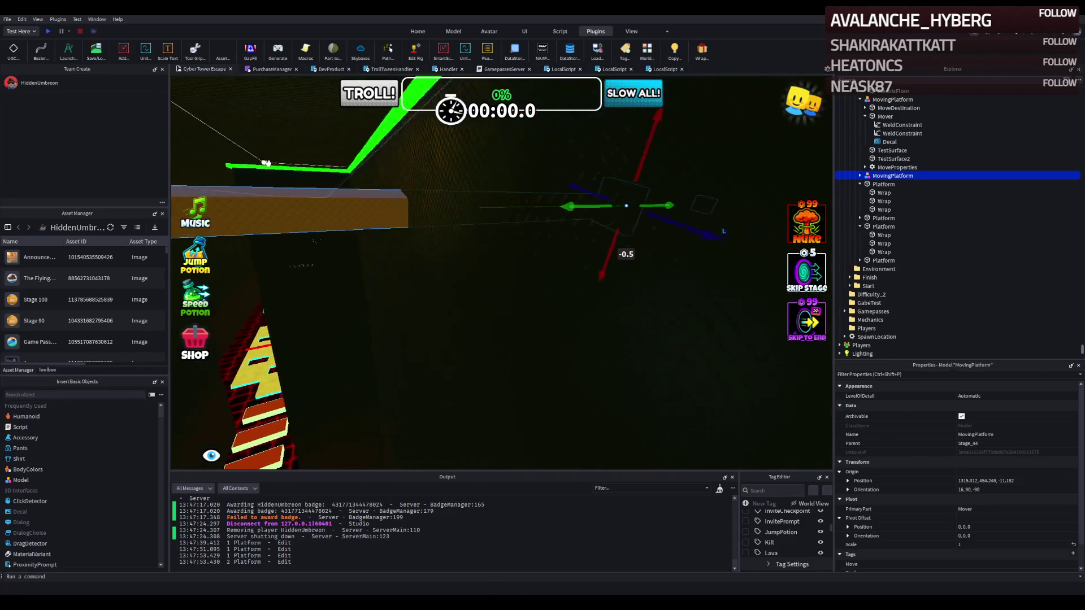
key("s")
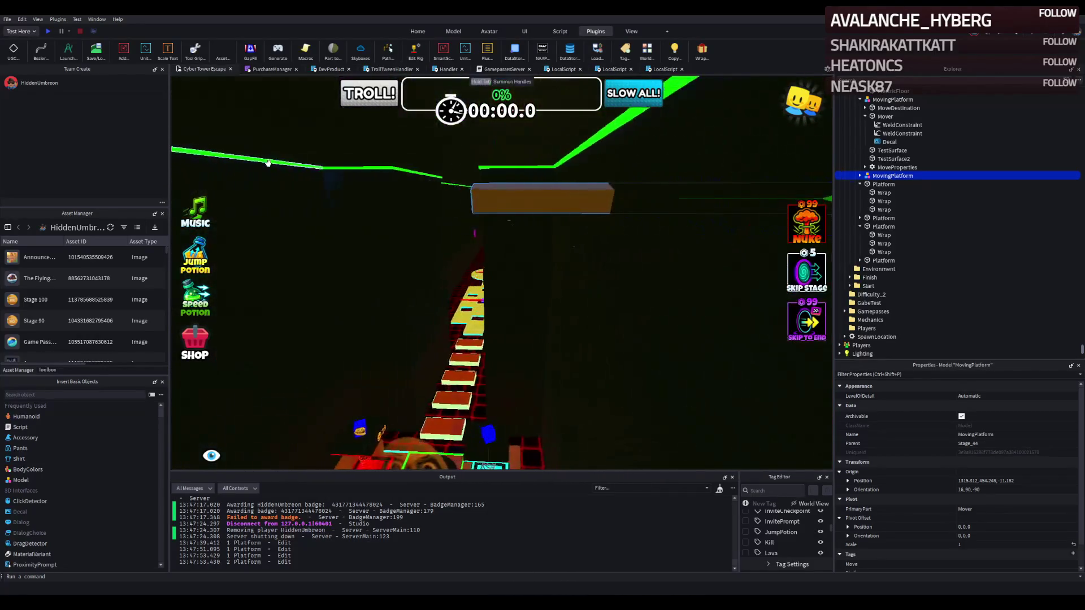
key("f")
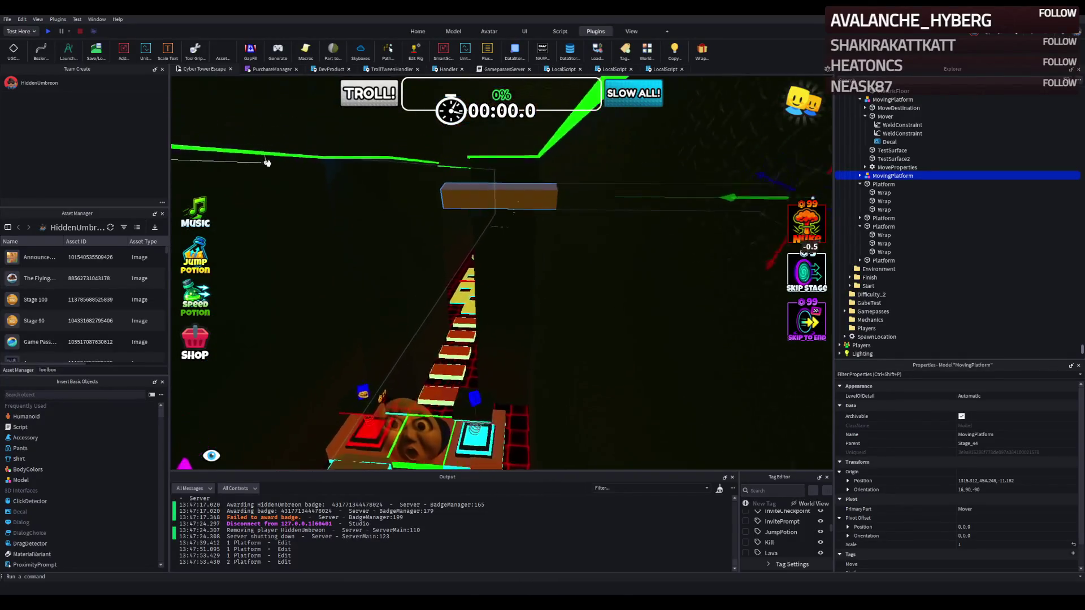
key("s")
key("f")
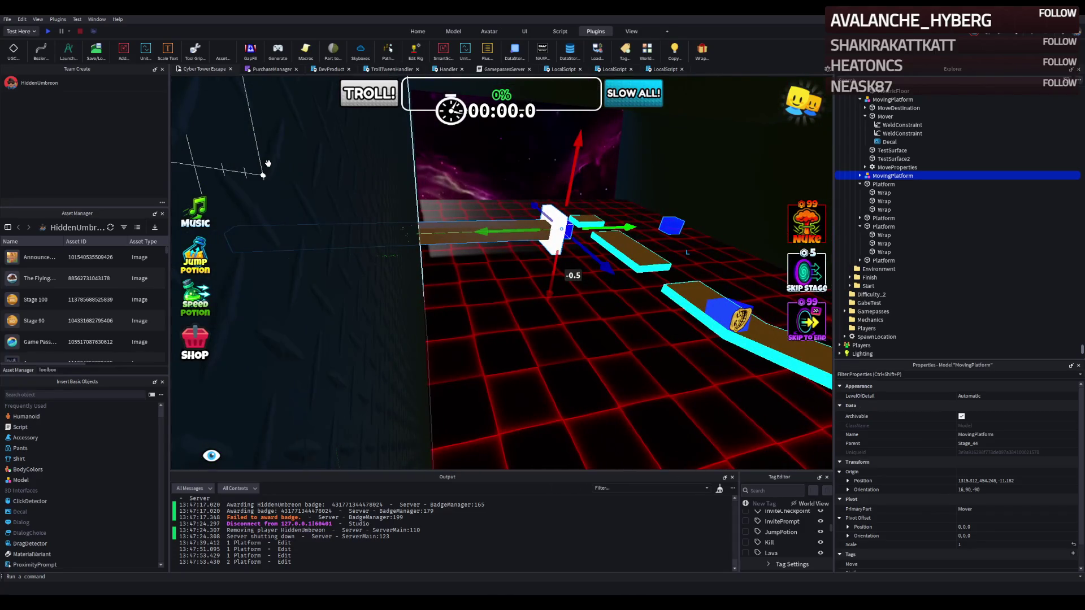
- Shorten the MovingPlatform's TestSurface part from 35 to about 21 studs
left_click(436, 231)
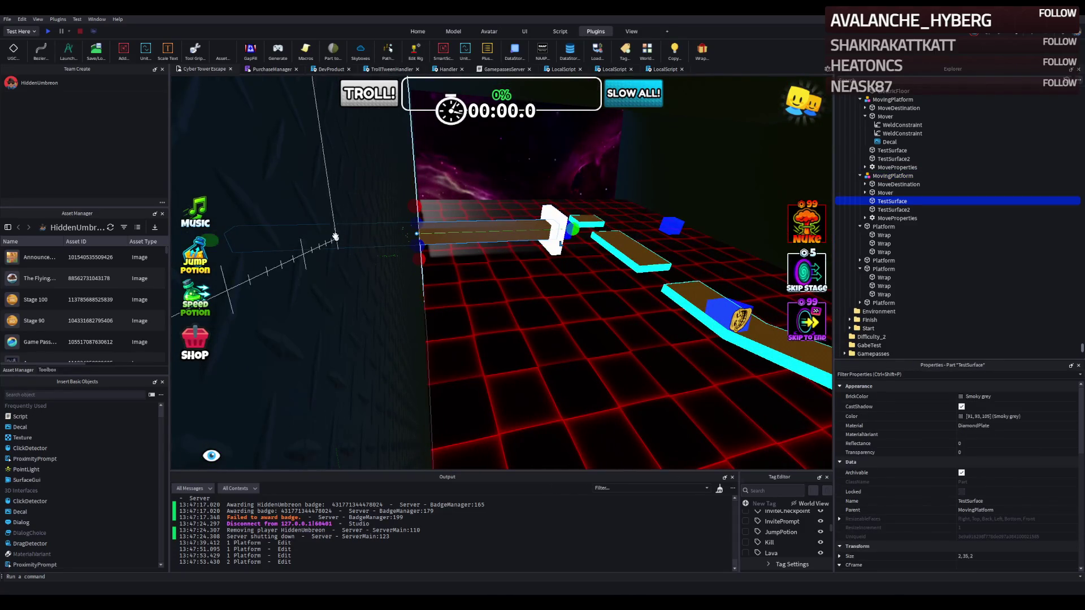
scroll(212, 241, "up", 1)
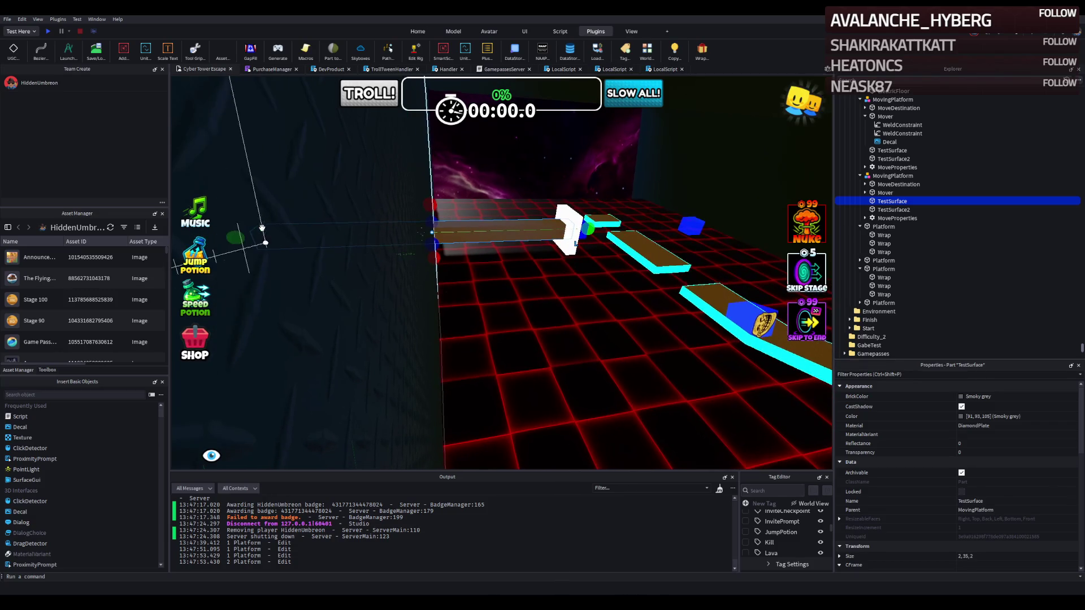
left_click_drag(247, 234, 430, 221)
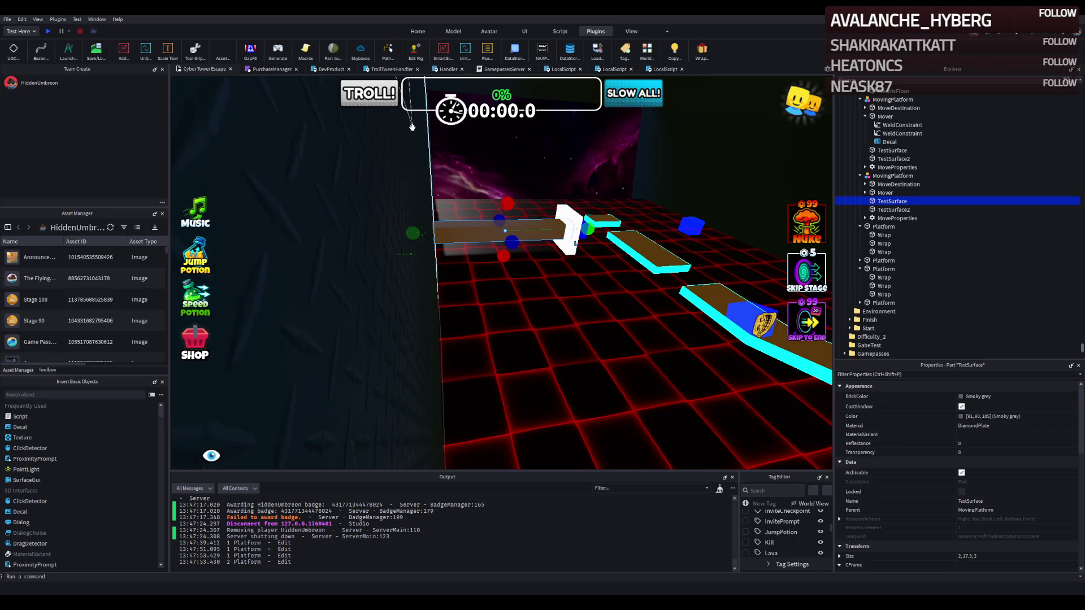
left_click(403, 203)
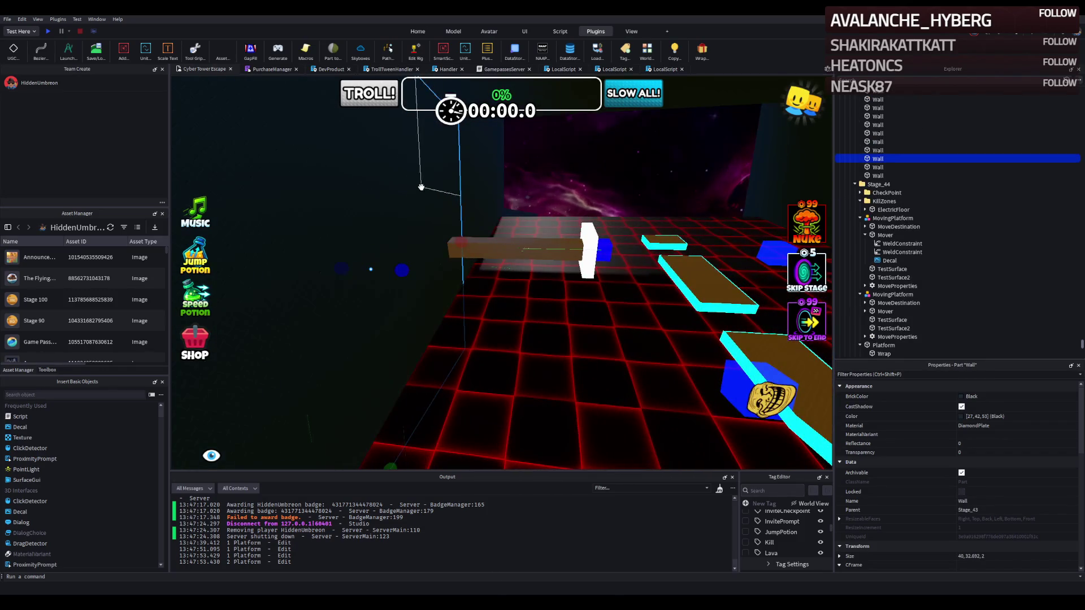
- Duplicate the black wall, resize the copy to about 12 wide, 12.3 deep, 24.4 tall, and start a playtest
key("ctrl+d")
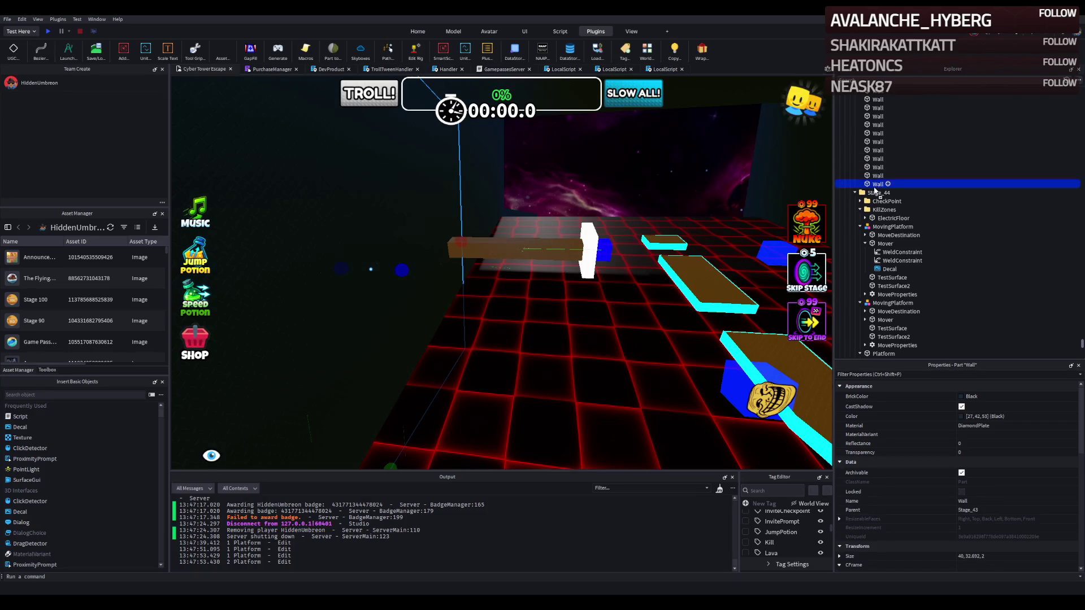
left_click_drag(505, 252, 377, 262)
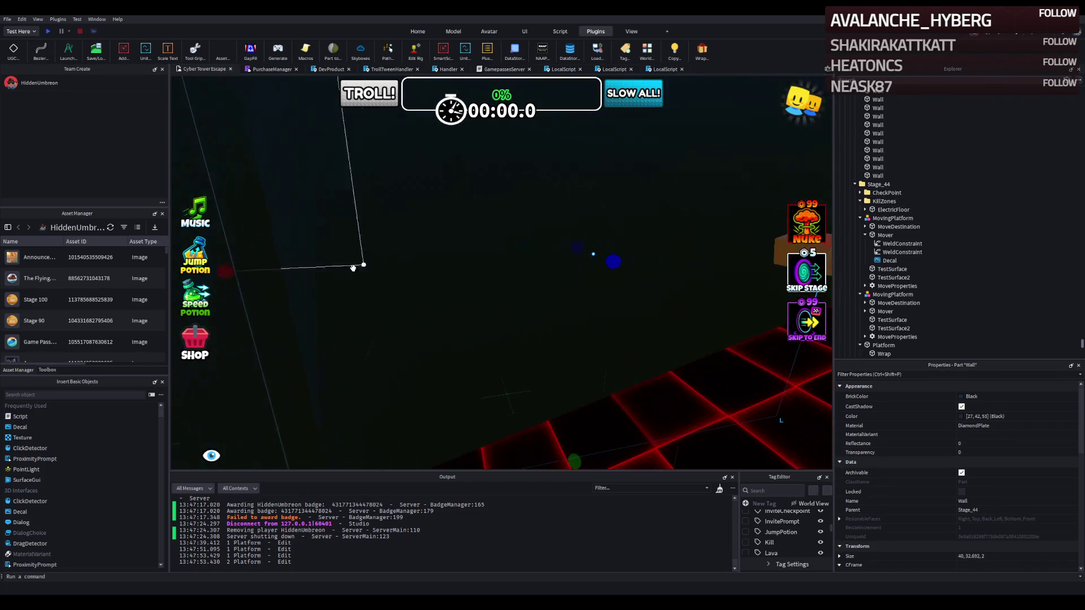
mouse_move(234, 274)
left_mouse_down()
mouse_move(511, 238)
mouse_move(508, 252)
mouse_move(618, 253)
left_mouse_up()
scroll(616, 254, "up", 5)
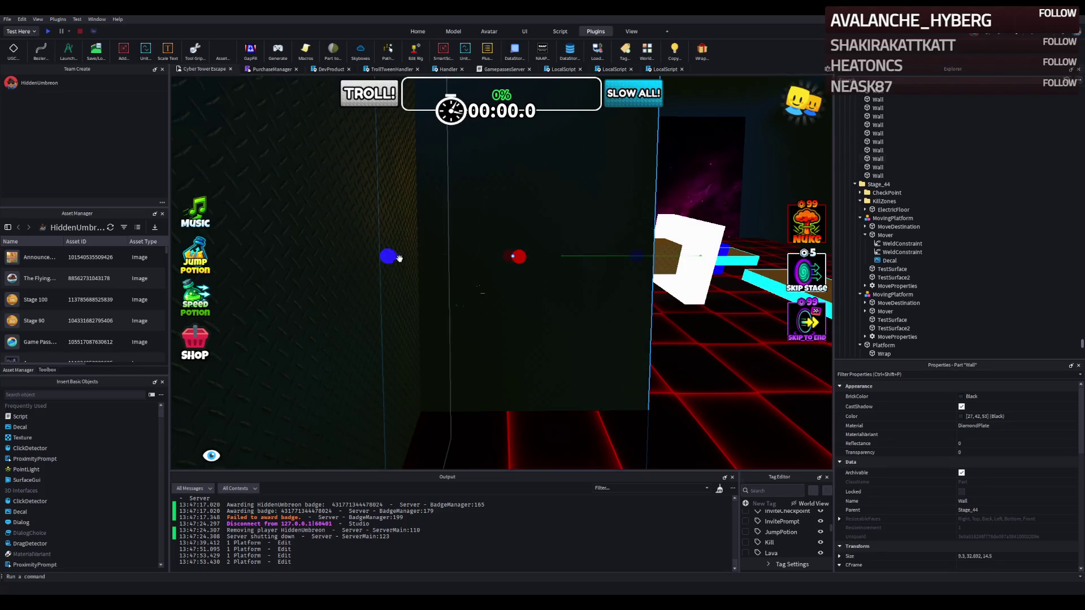
mouse_move(401, 256)
left_mouse_down()
mouse_move(433, 256)
mouse_move(421, 254)
left_mouse_up()
scroll(429, 259, "down", 3)
scroll(420, 254, "down", 3)
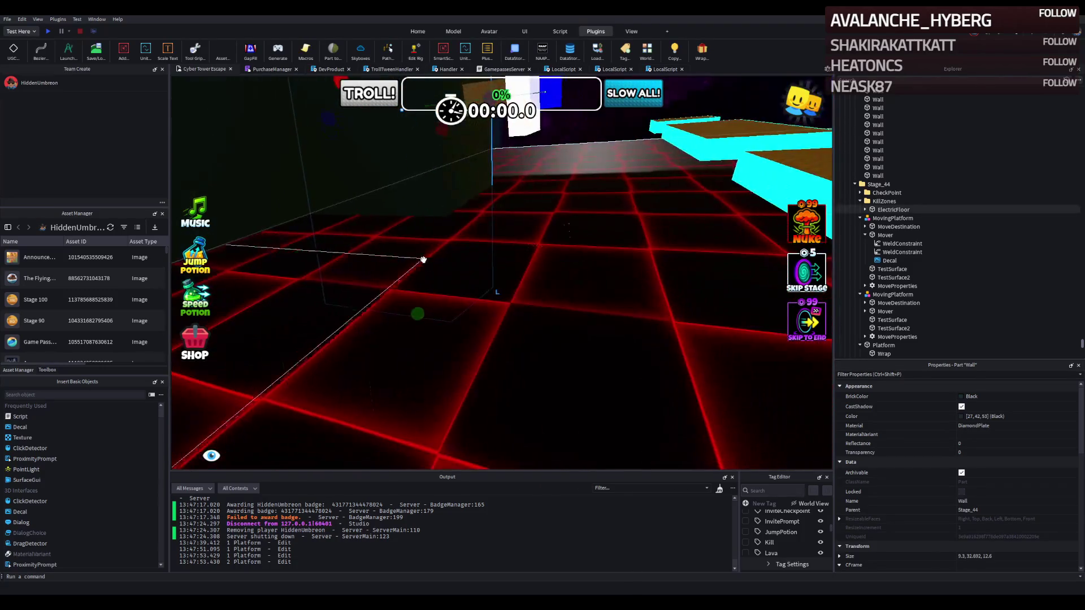
left_click_drag(448, 310, 452, 263)
scroll(452, 263, "down", 3)
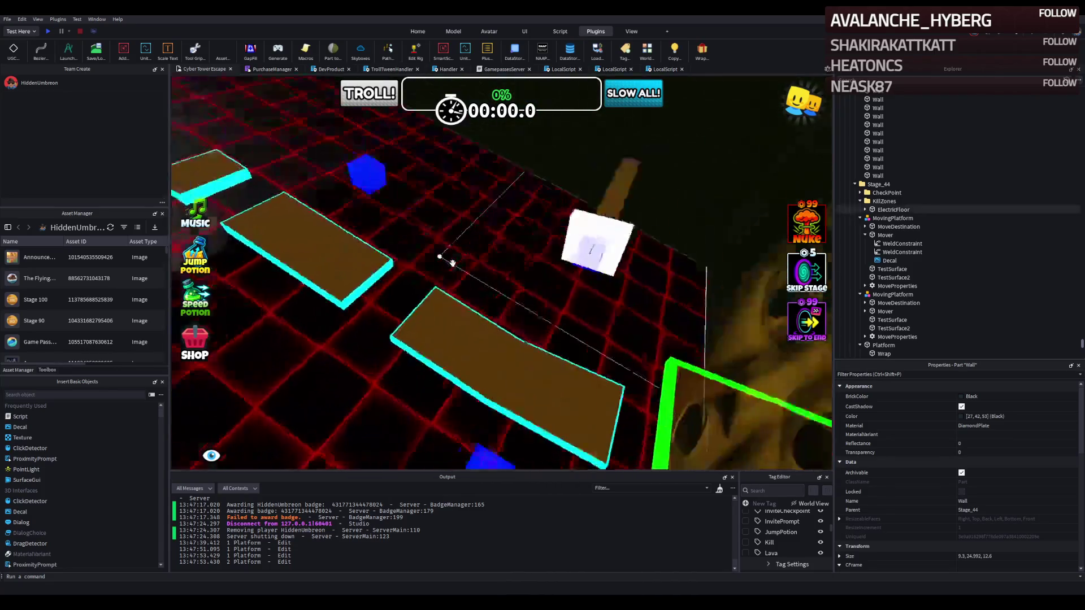
scroll(452, 263, "down", 5)
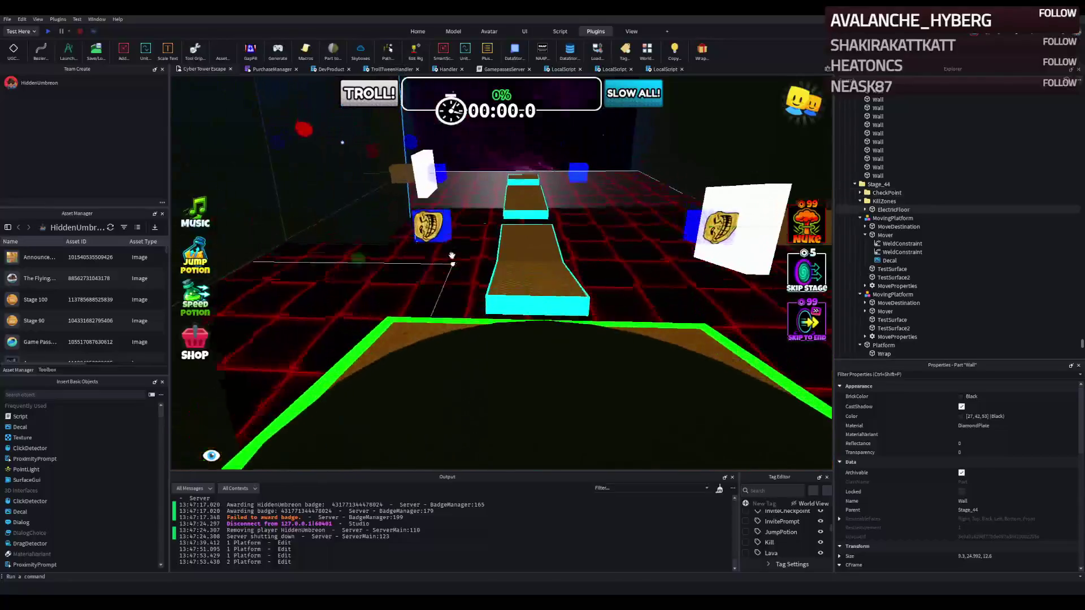
left_click(49, 31)
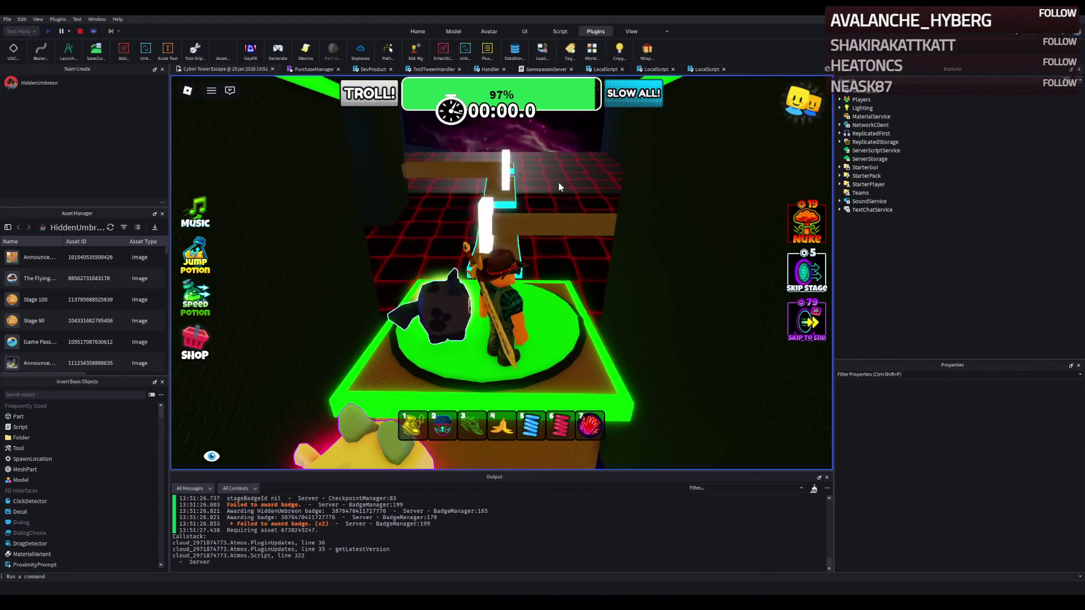
- Run the character from the spawn pad across the cyan platforms, then stop the playtest
key("w")
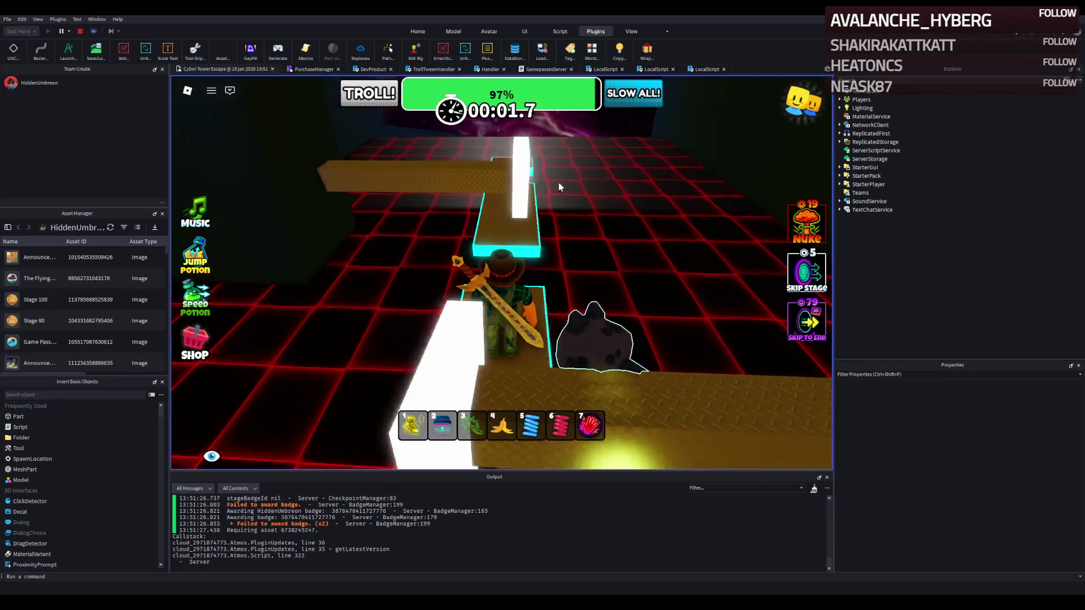
key("d")
key("w")
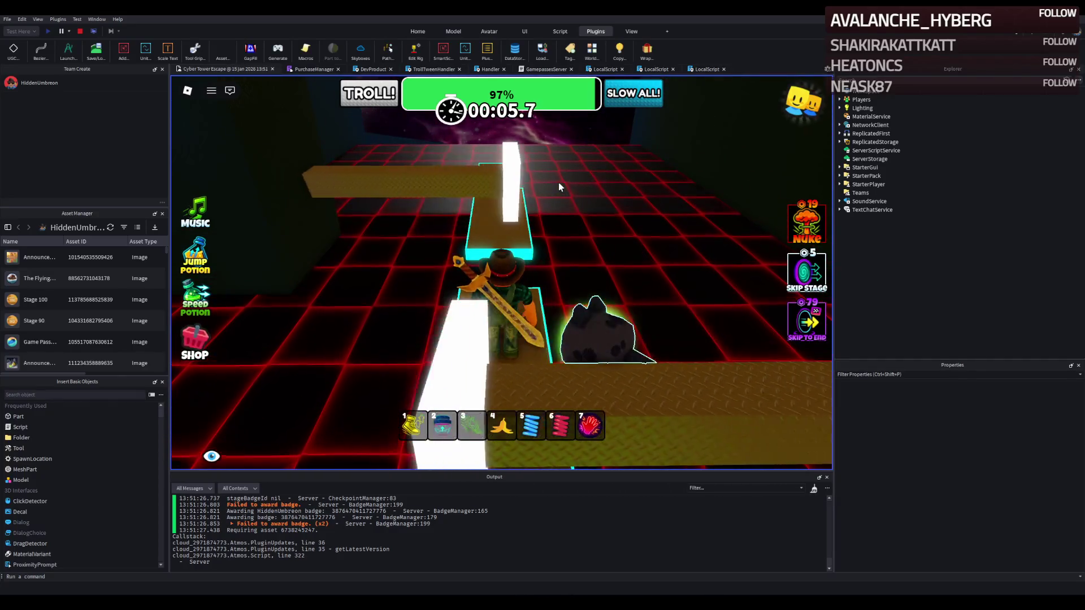
key("w")
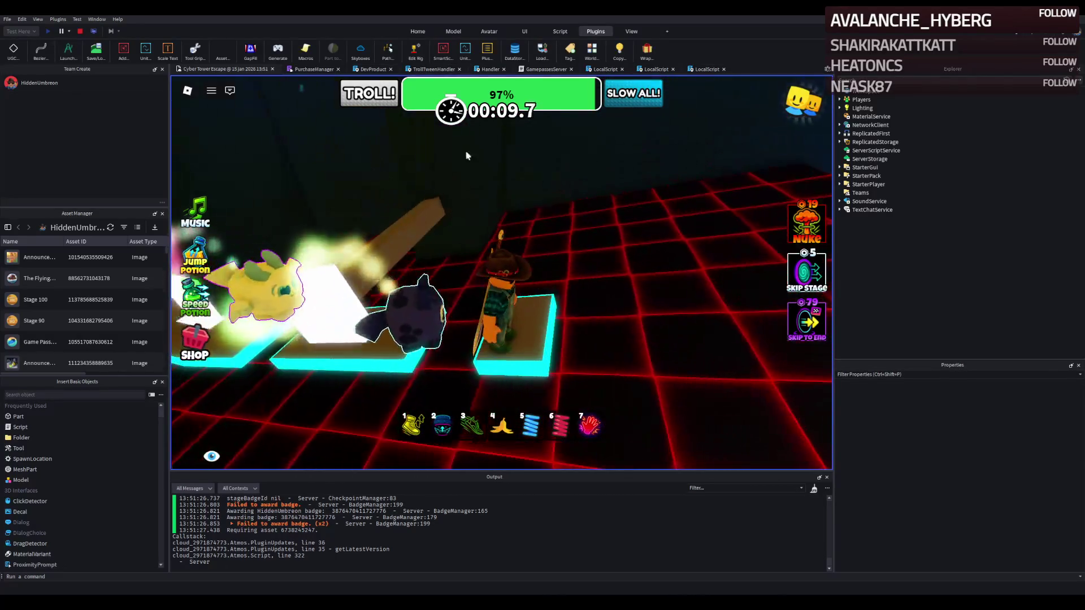
left_click(81, 32)
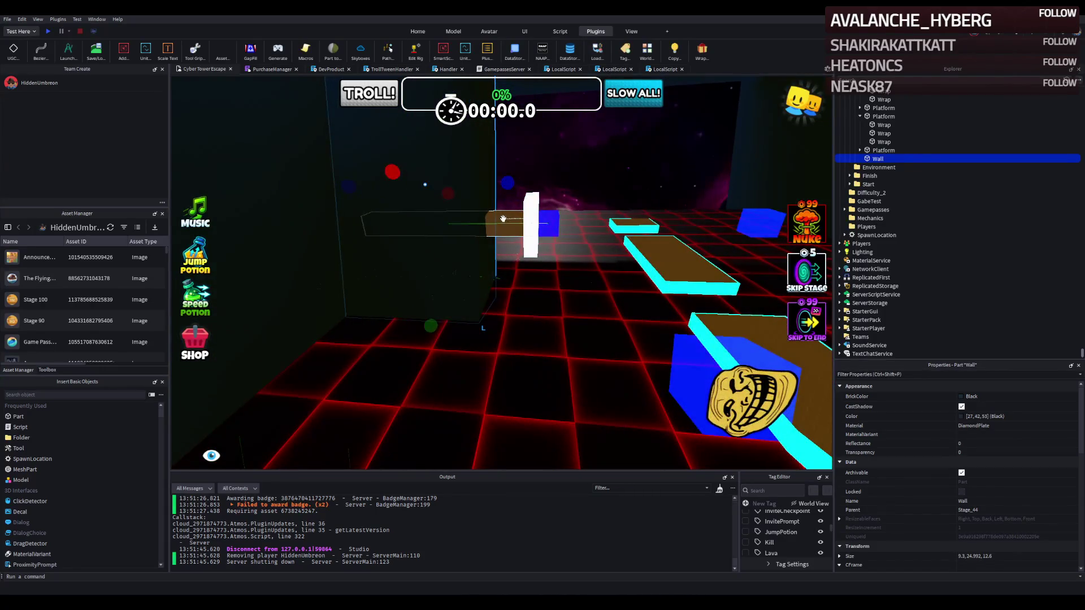
- Shorten the moving platform's TestSurface slightly
left_click(503, 218)
scroll(503, 219, "up", 5)
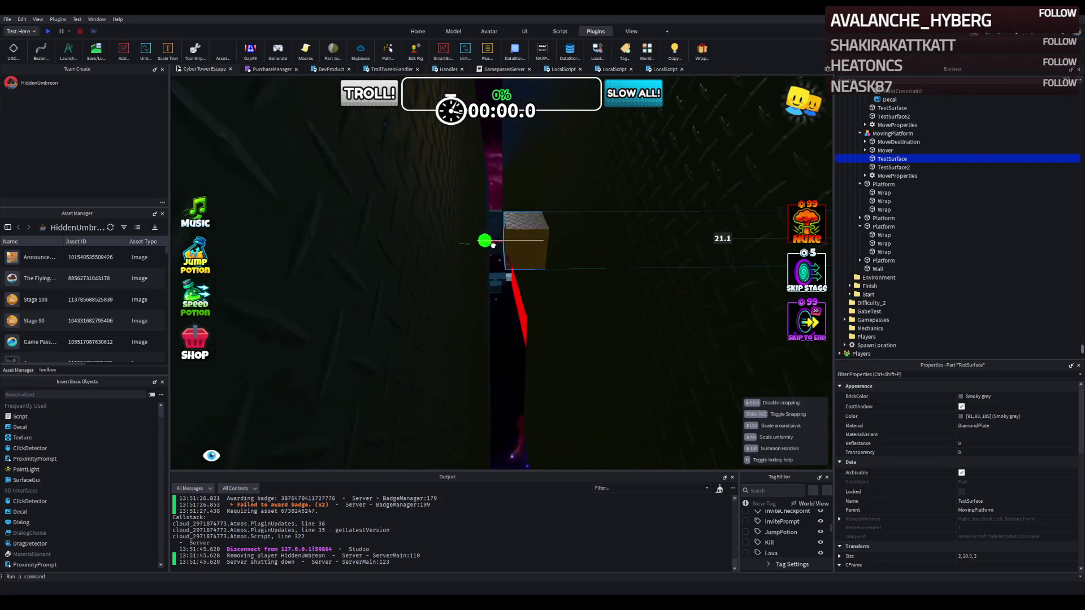
left_click_drag(464, 251, 478, 247)
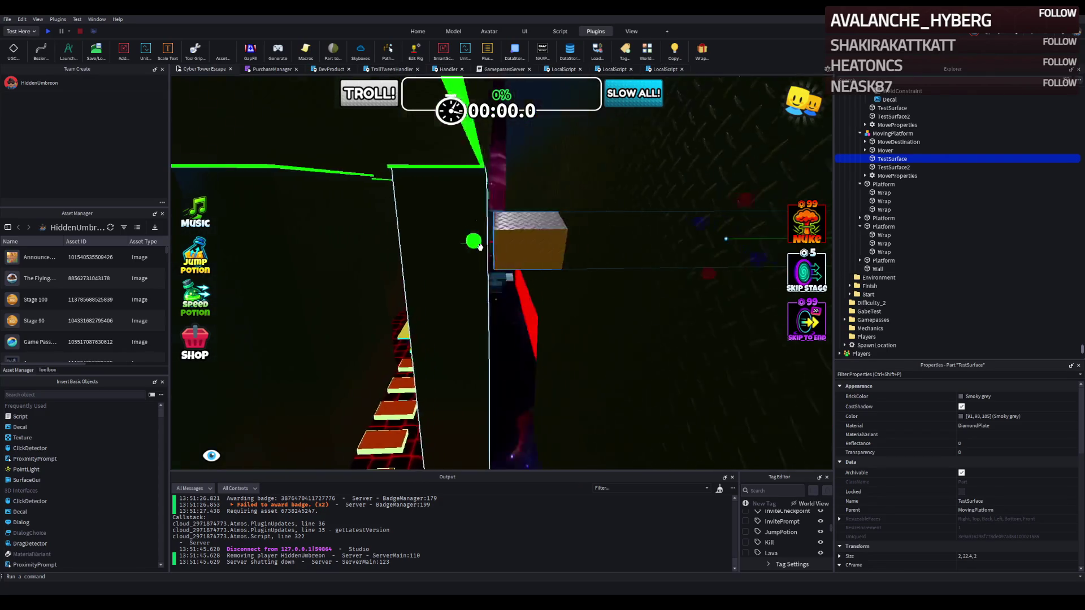
- Lengthen the black wall to 9.3 × 24.932 × 14 and start a new playtest
key("w")
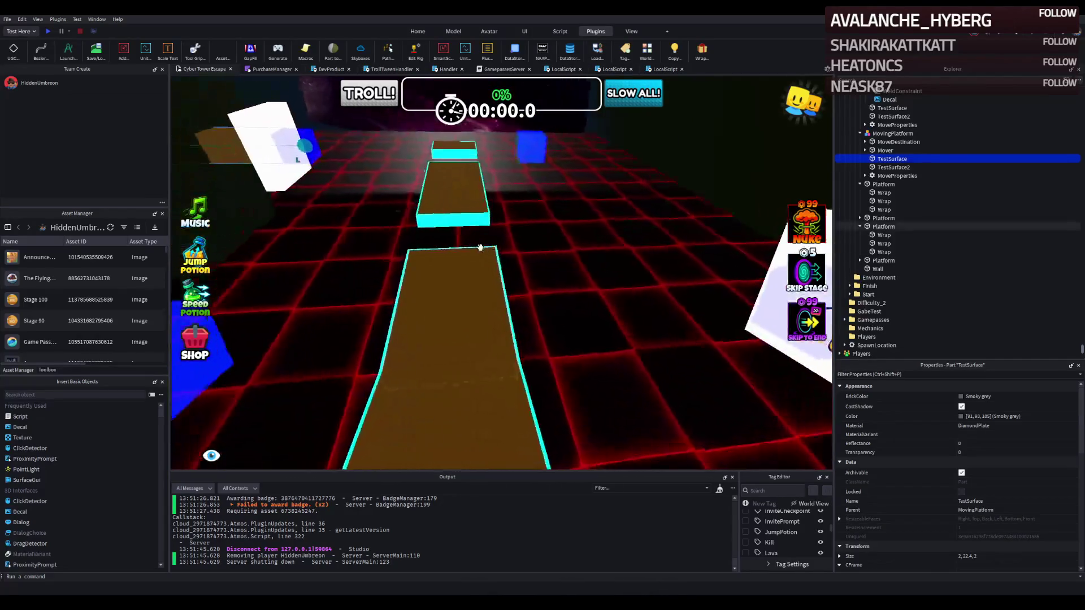
left_click(457, 191)
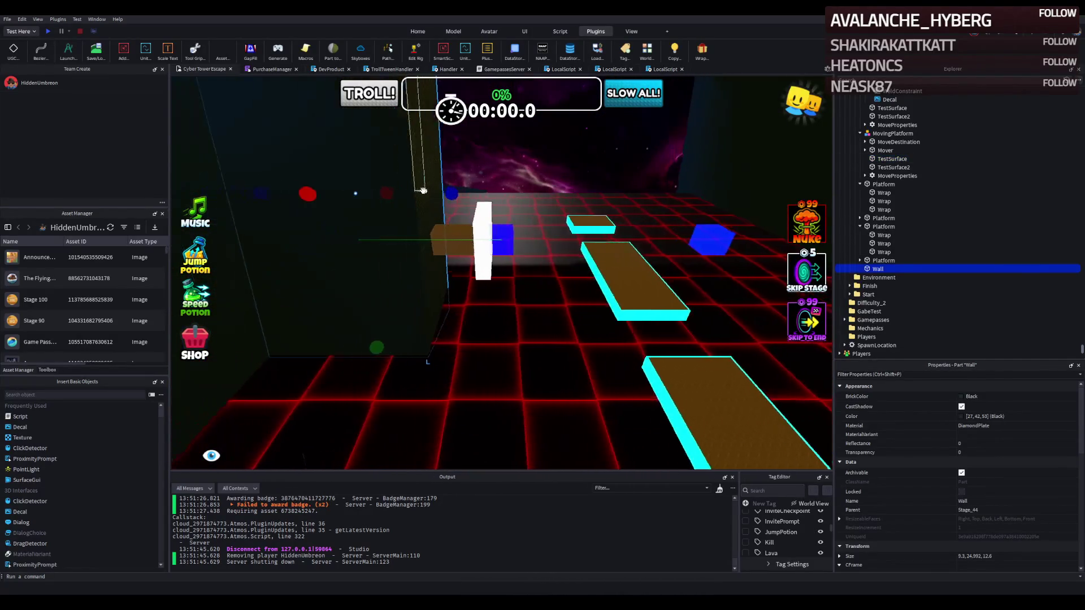
mouse_move(459, 191)
left_mouse_down()
mouse_move(475, 192)
mouse_move(361, 130)
left_mouse_up()
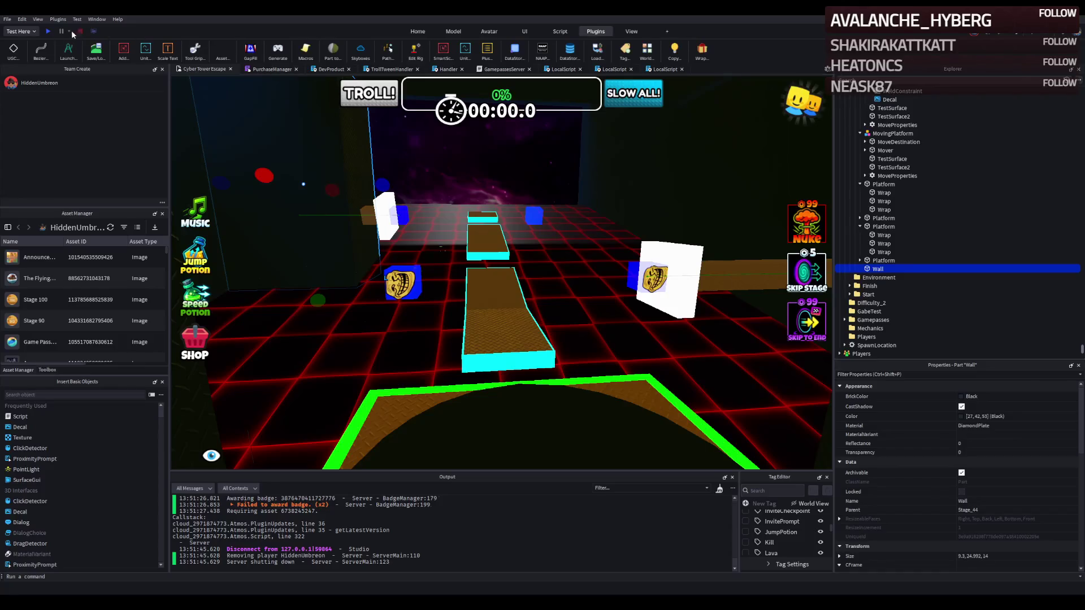
left_click(48, 31)
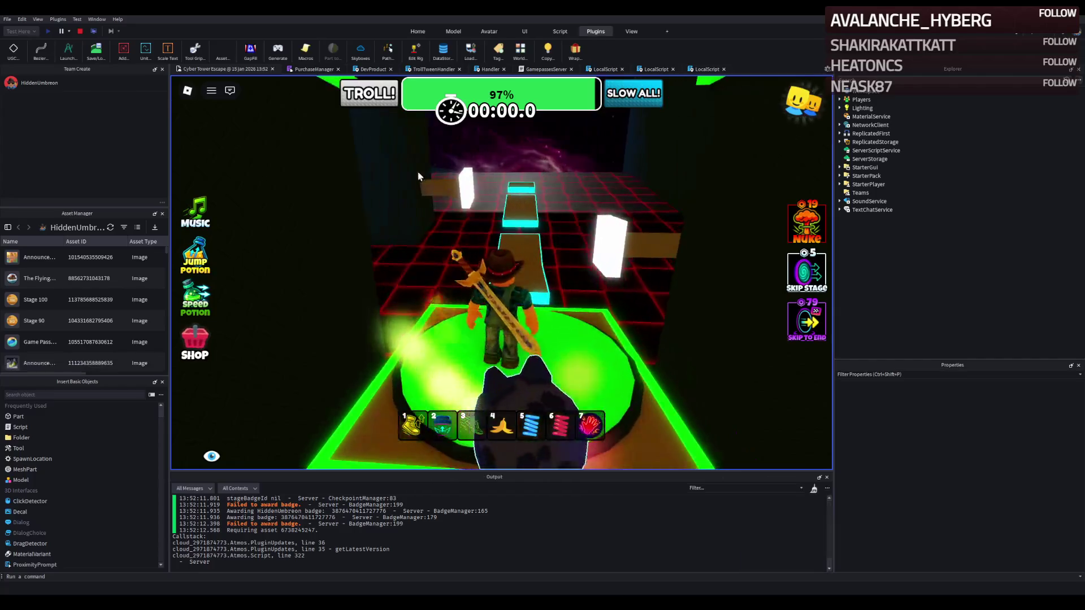
- Walk the avatar from the spawn pad across the cyan-edged brown platforms and narrow path
key("w")
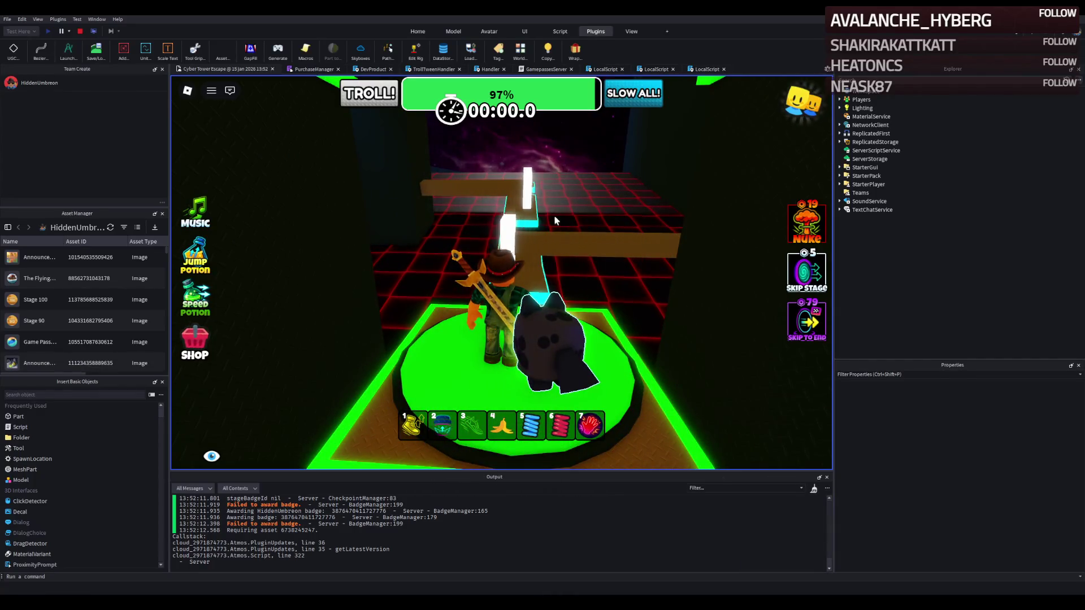
key("w")
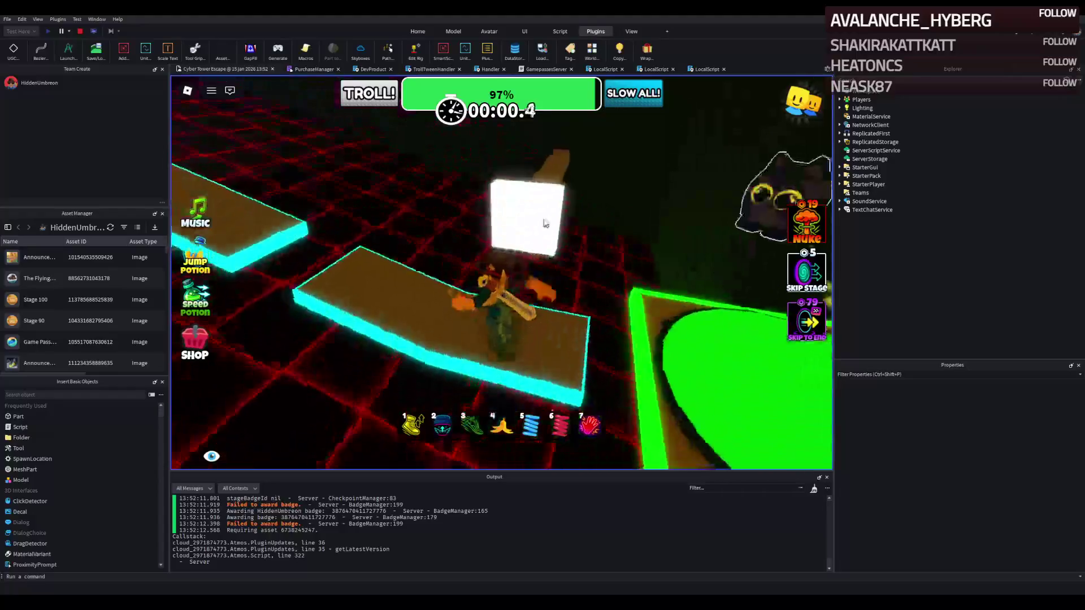
key("w")
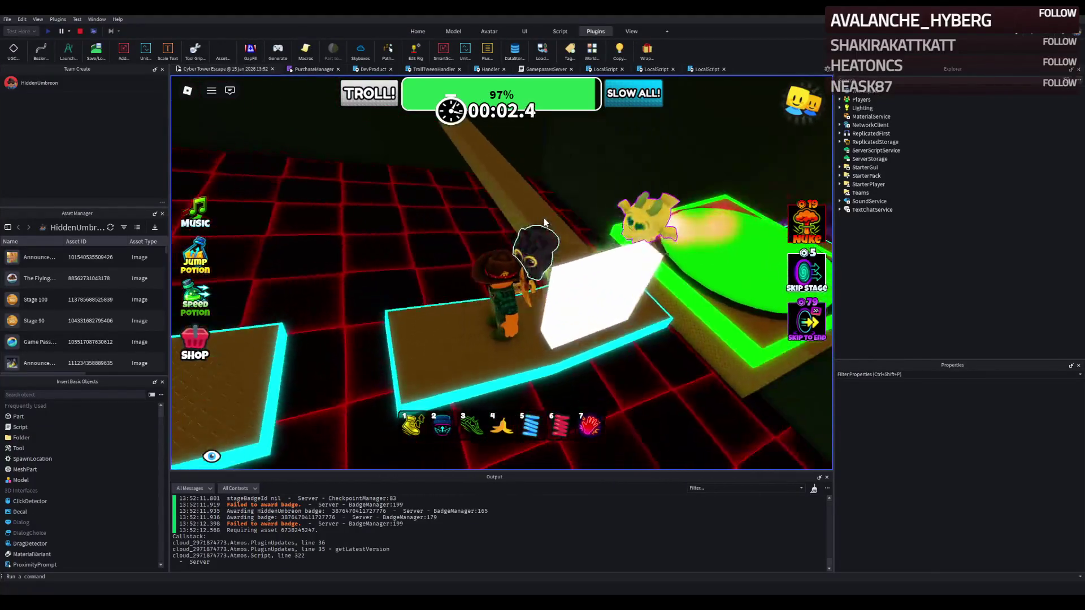
key("w")
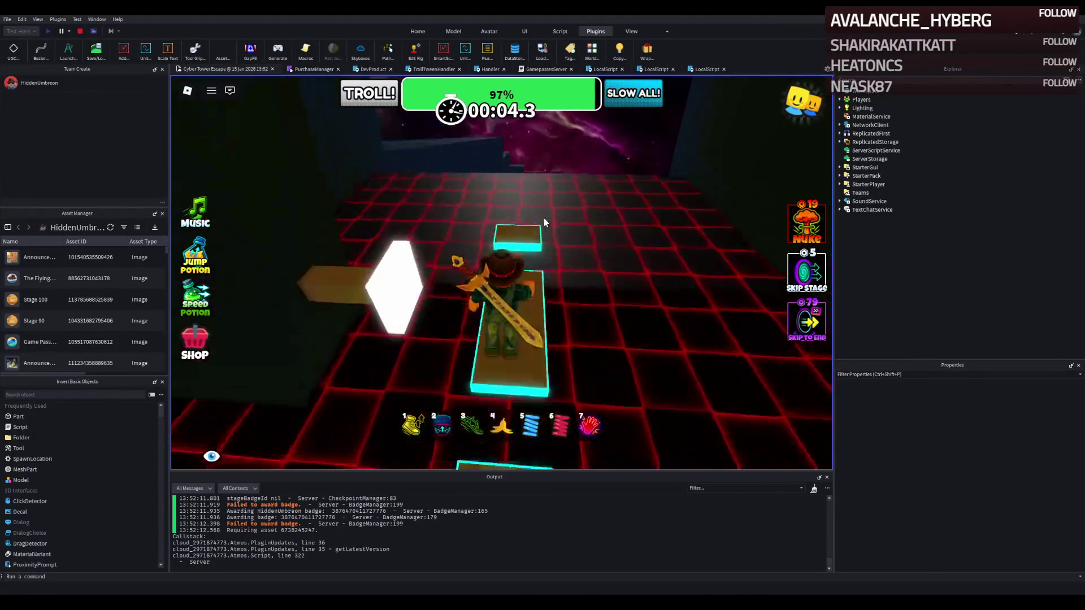
key("w")
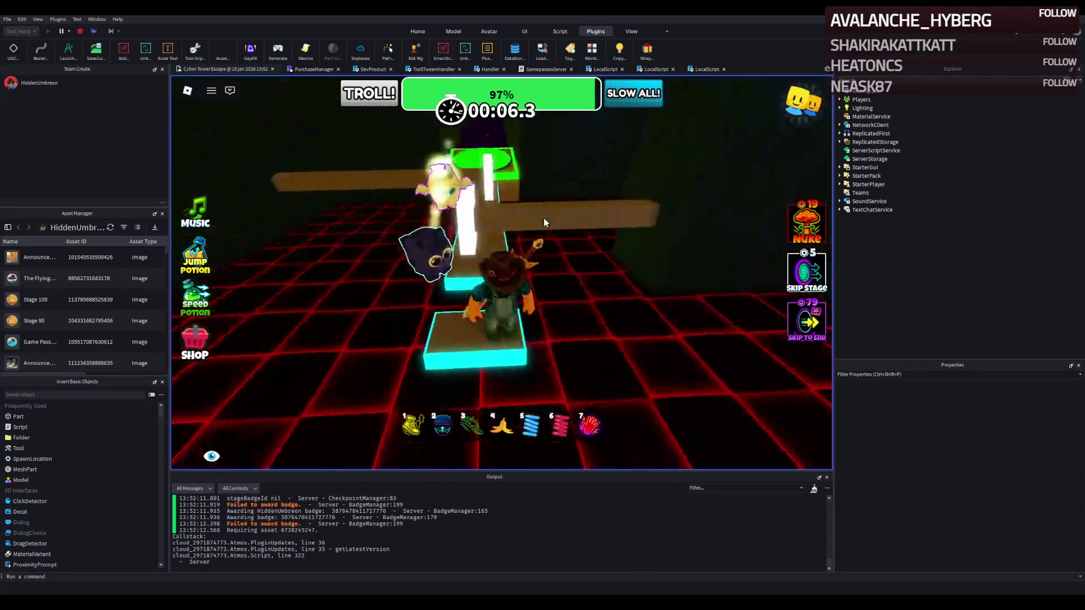
key("w")
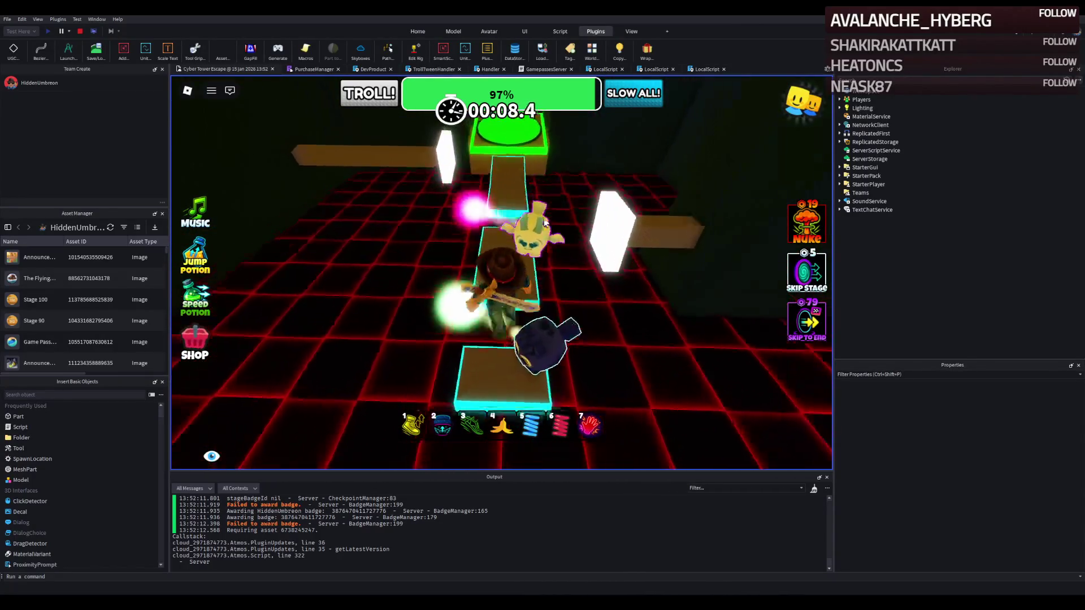
key("w")
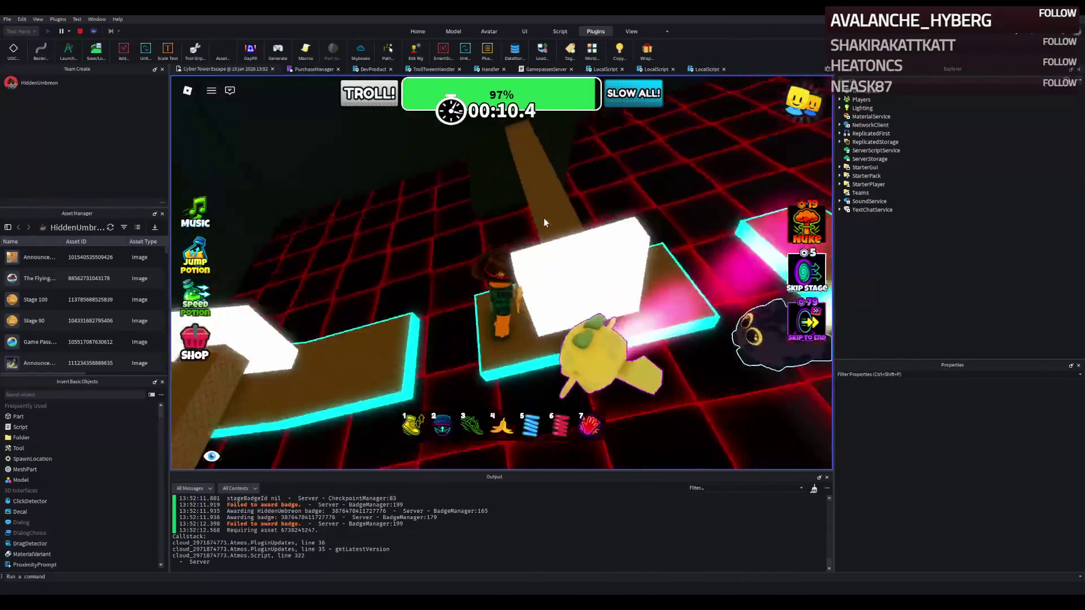
key("w")
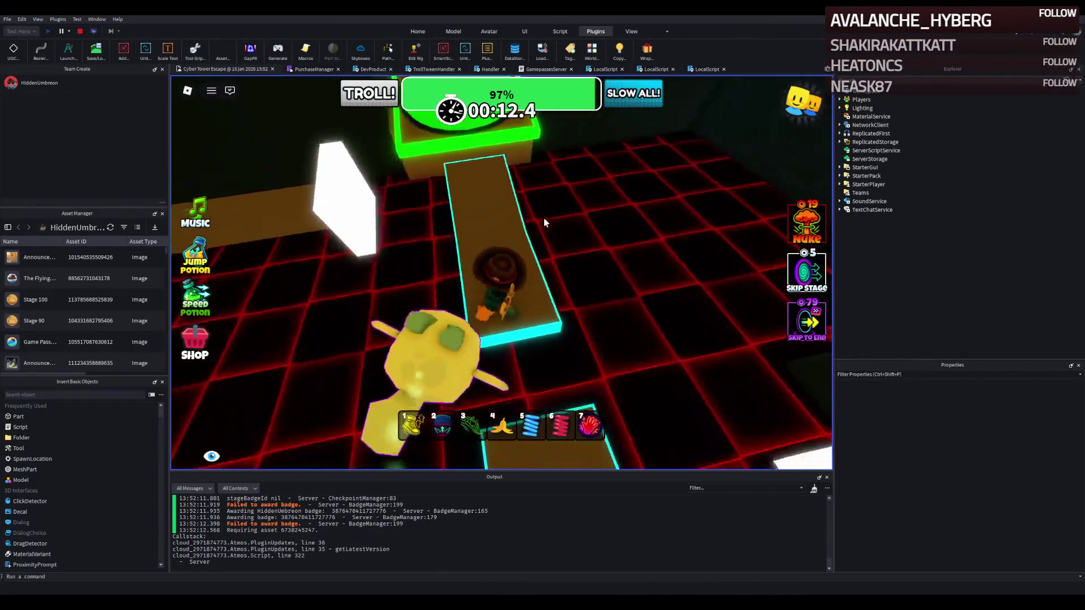
key("w")
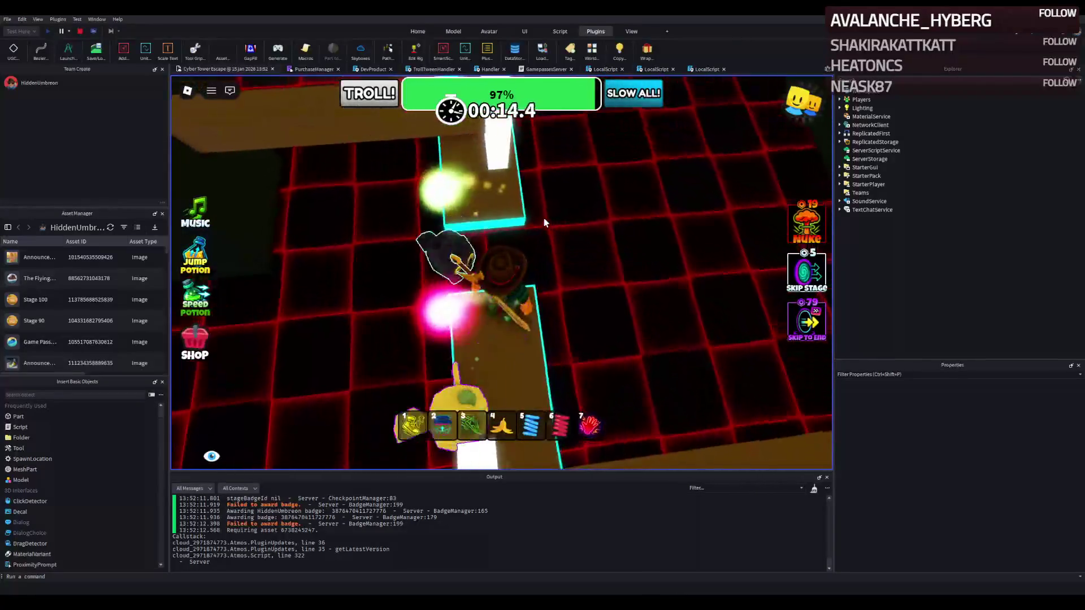
key("w")
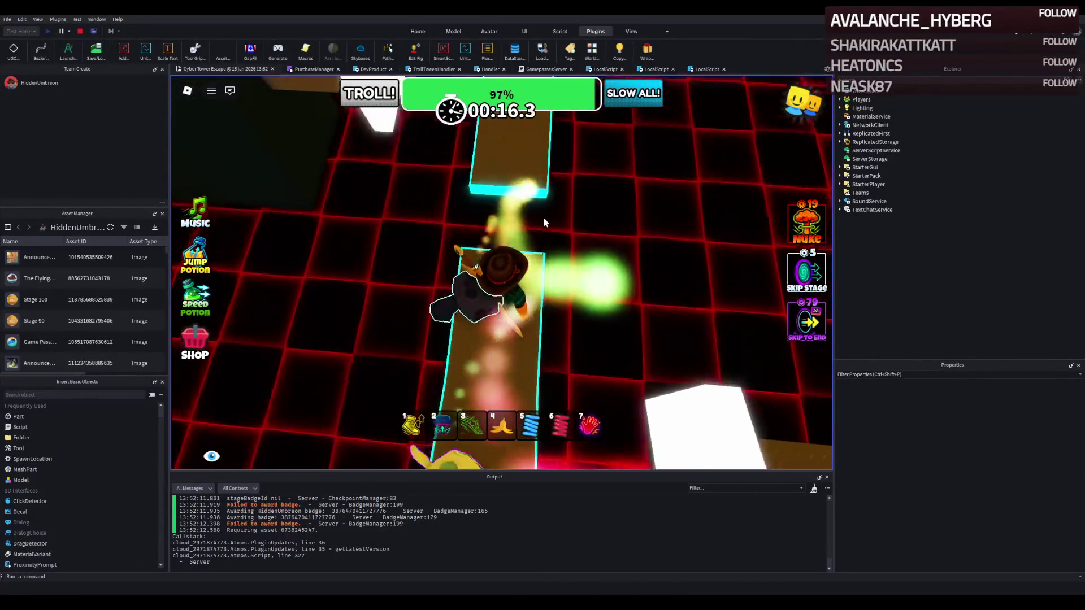
key("w")
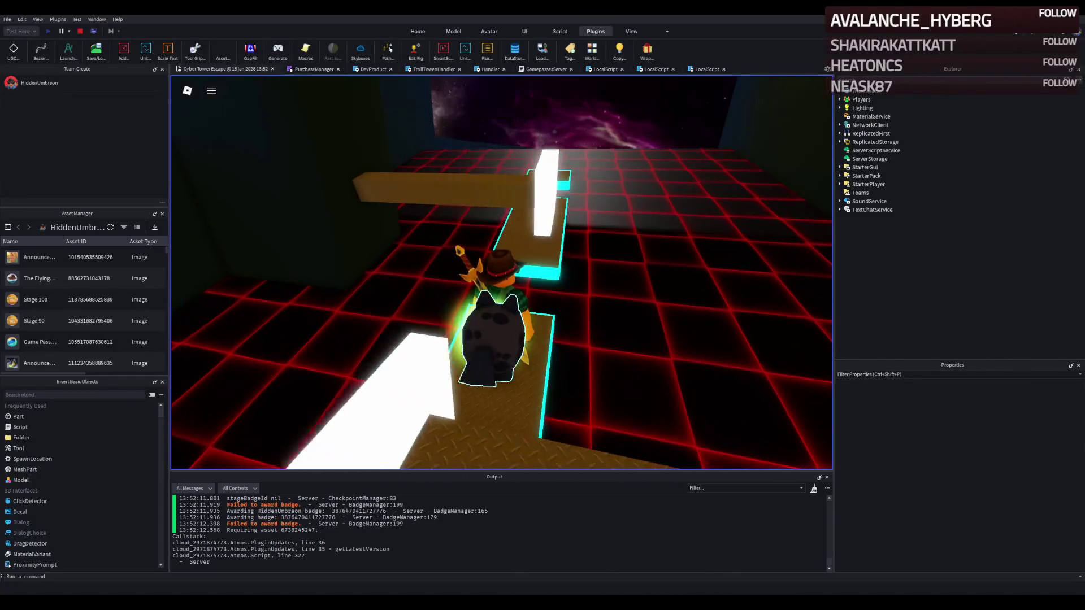
key("w")
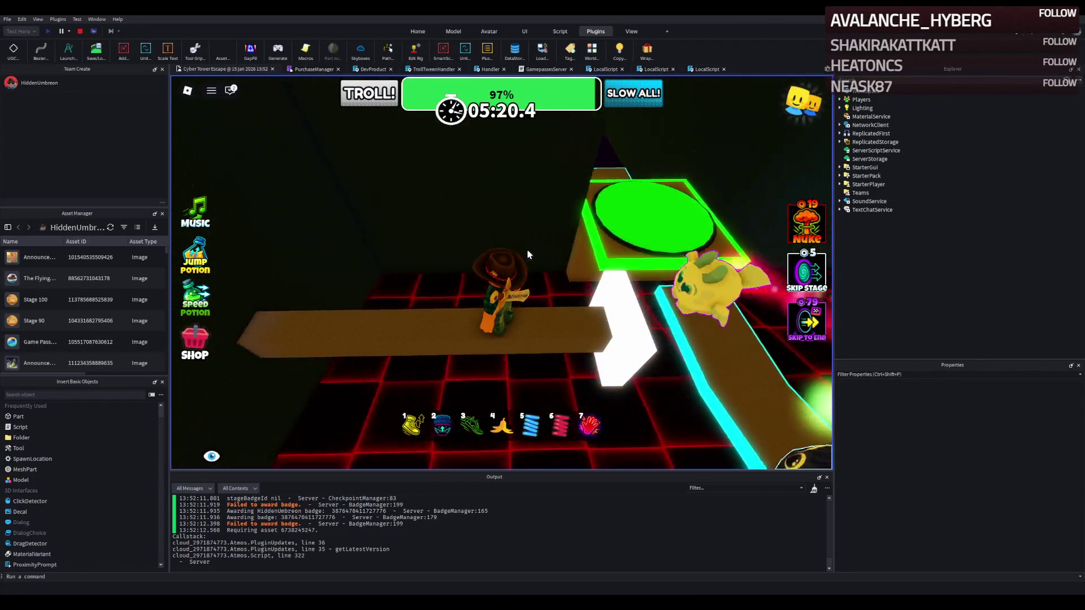
- Equip the banana, stop the play-test, and select the moving platform's blue MoveDestination cube
key("4")
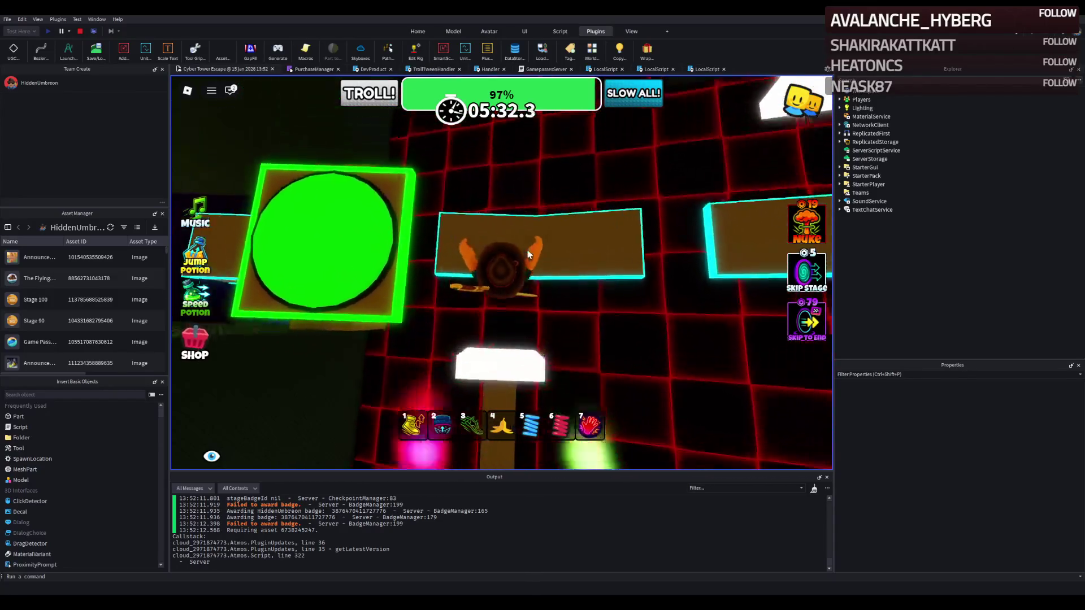
left_click(80, 31)
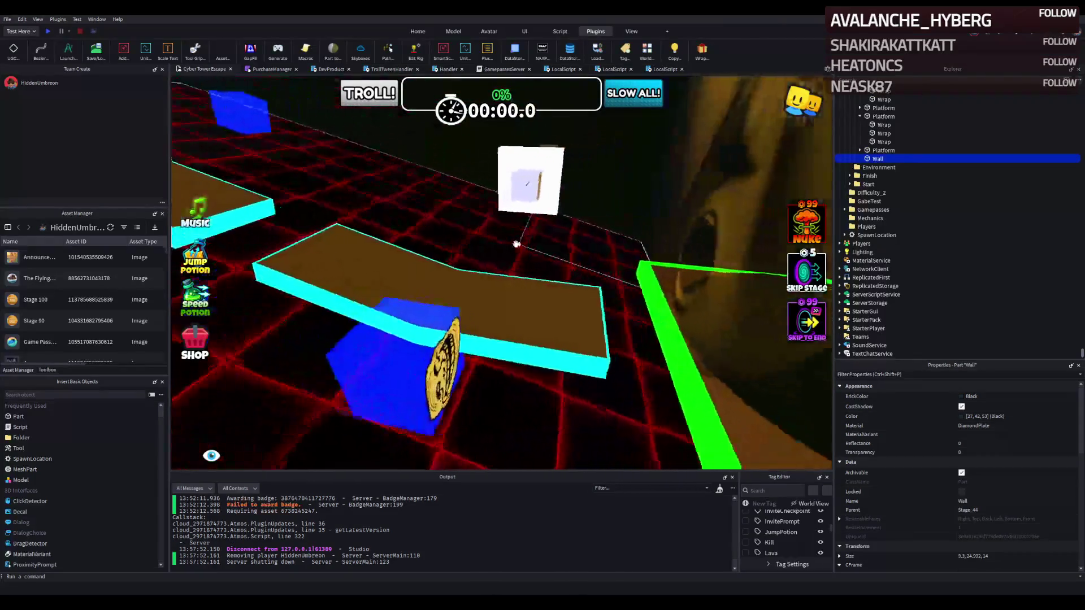
left_click(469, 305)
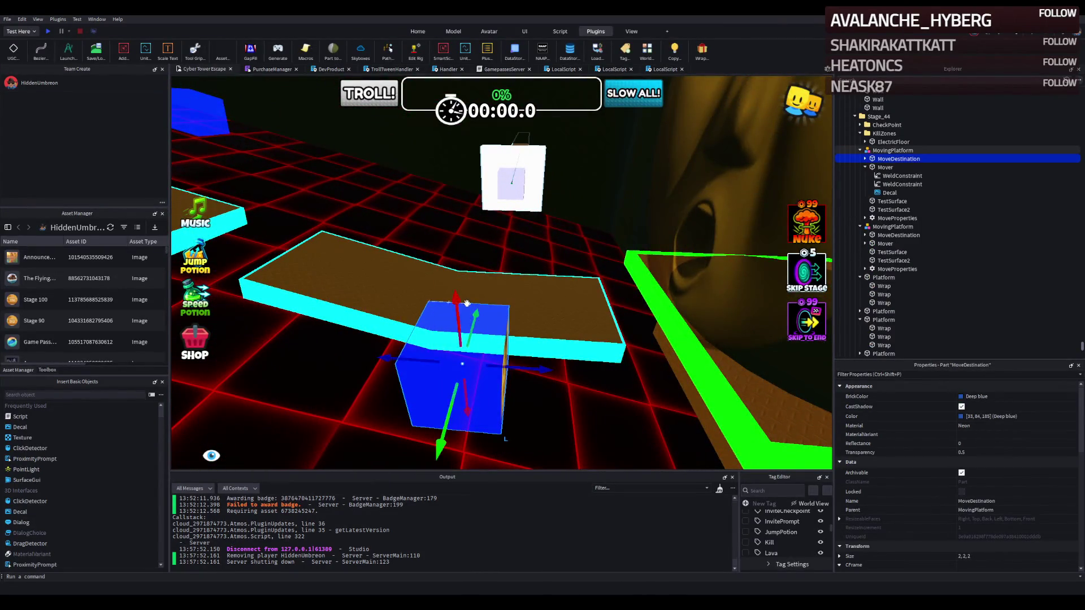
- Move the blue destination cube about 15 studs and select the whole MovingPlatform model
right_click(467, 304)
left_click_drag(493, 293, 559, 293)
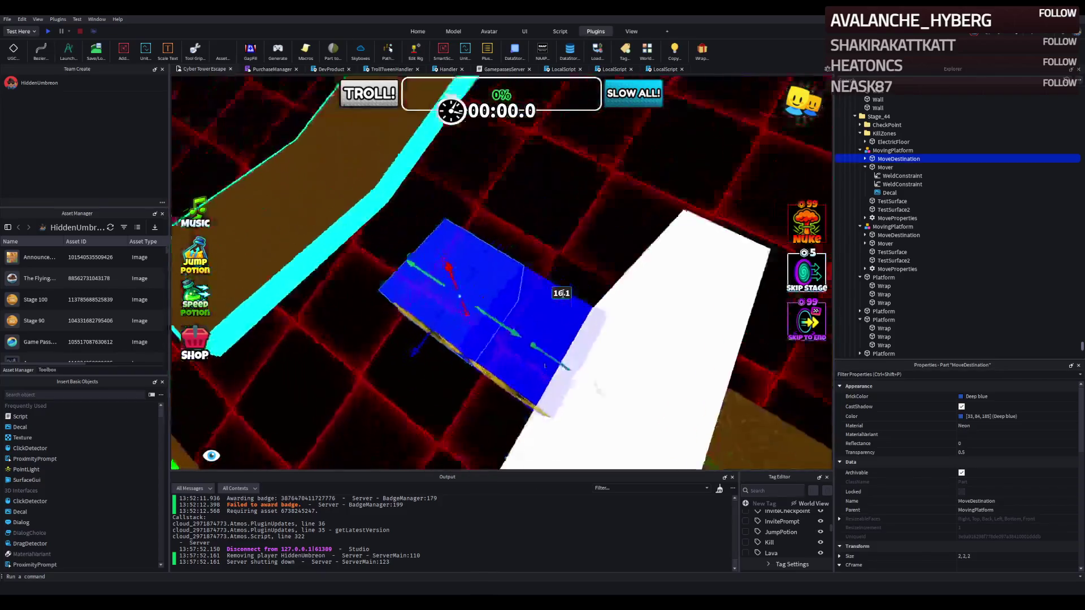
left_click(661, 247)
scroll(1011, 540, "down", 1)
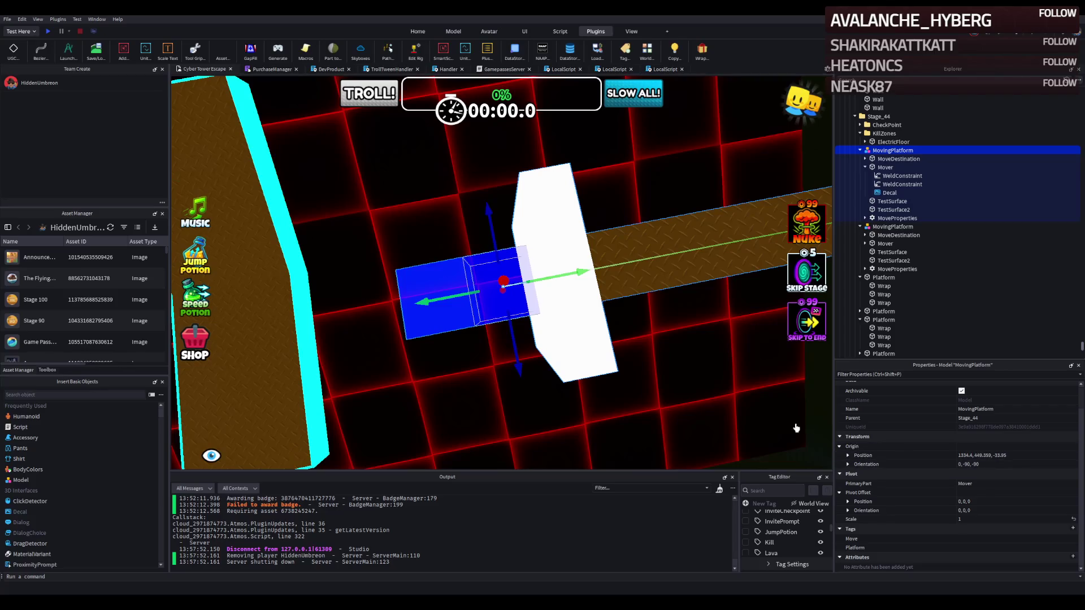
left_click_drag(685, 375, 678, 357)
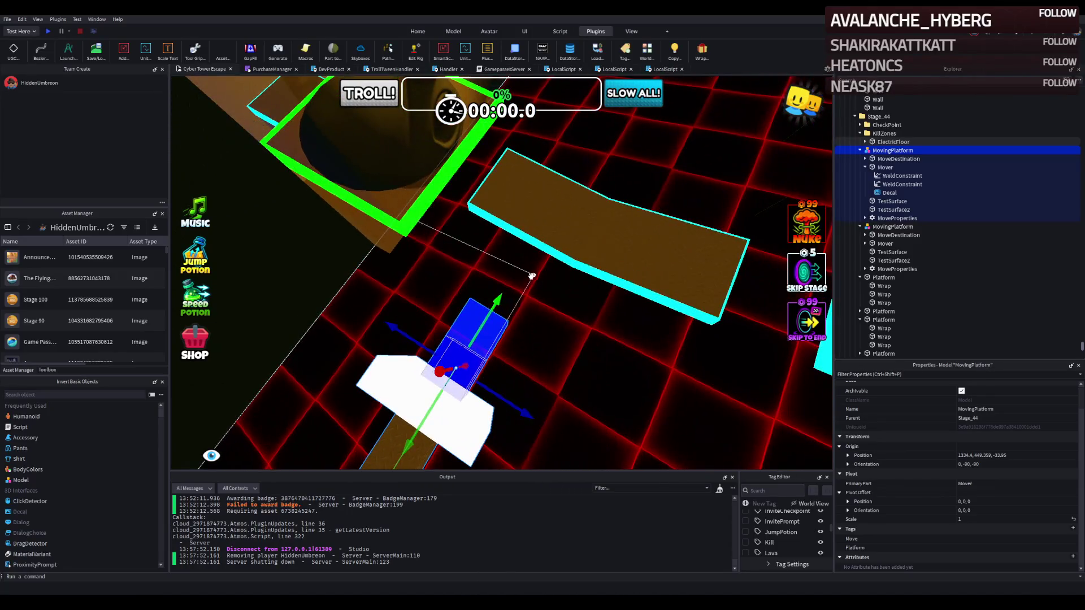
- Frame a wide view of the second MovingPlatform, its brown bar and white block
left_click(496, 336)
mouse_move(496, 336)
left_mouse_down()
mouse_move(553, 337)
mouse_move(483, 357)
mouse_move(495, 375)
left_mouse_up()
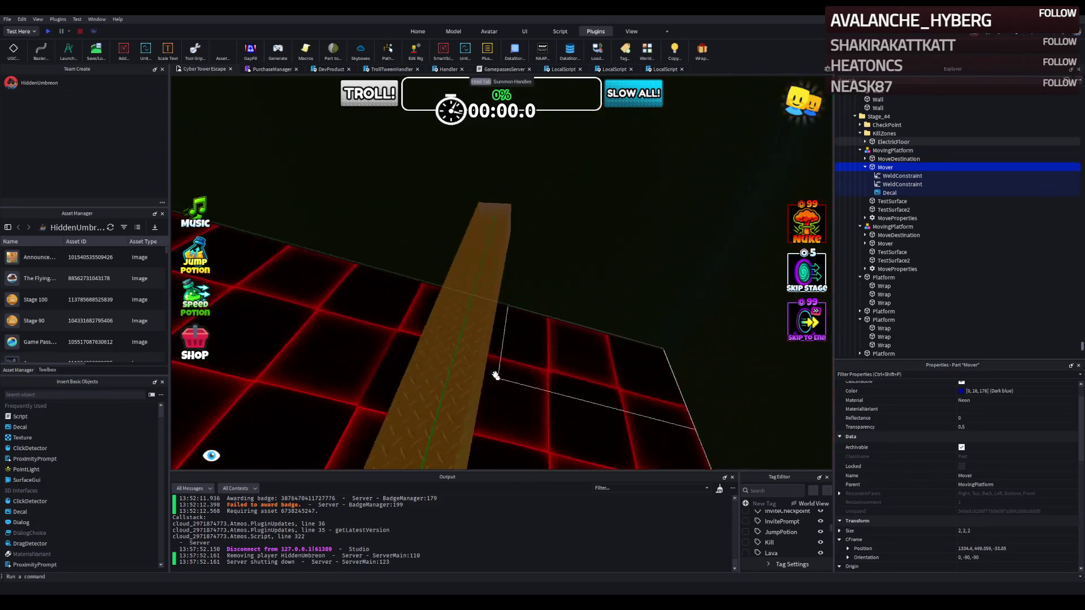
left_click(481, 330)
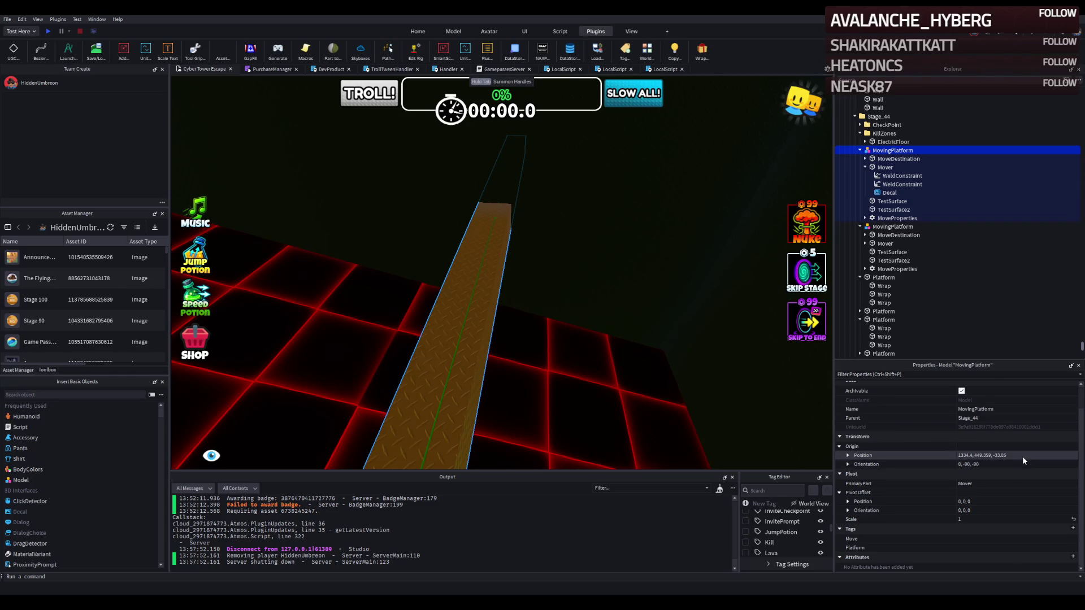
scroll(1022, 456, "up", 2)
key("f")
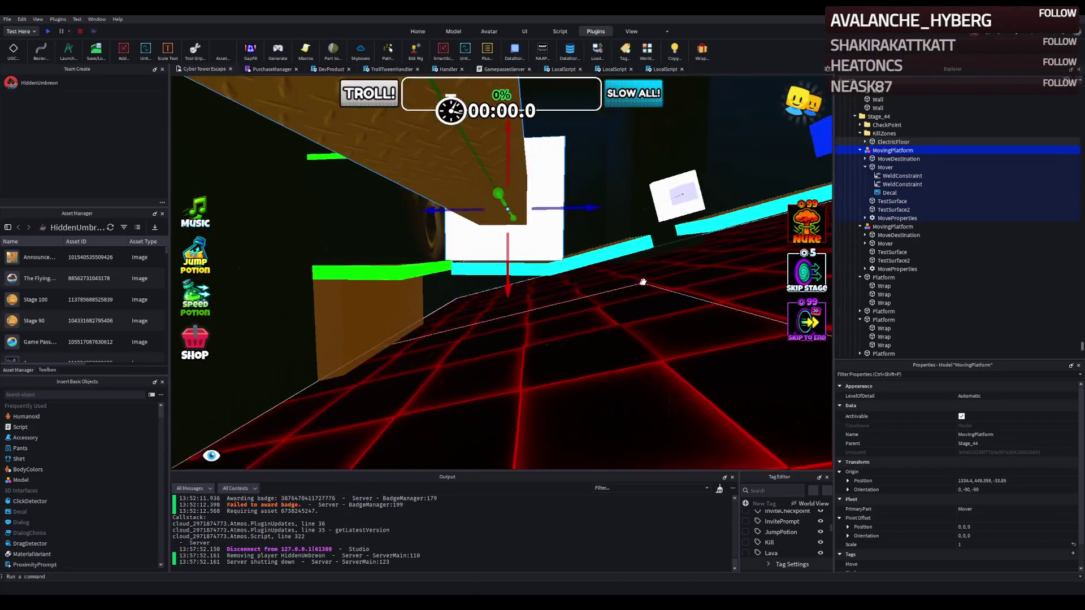
key("s")
key("w")
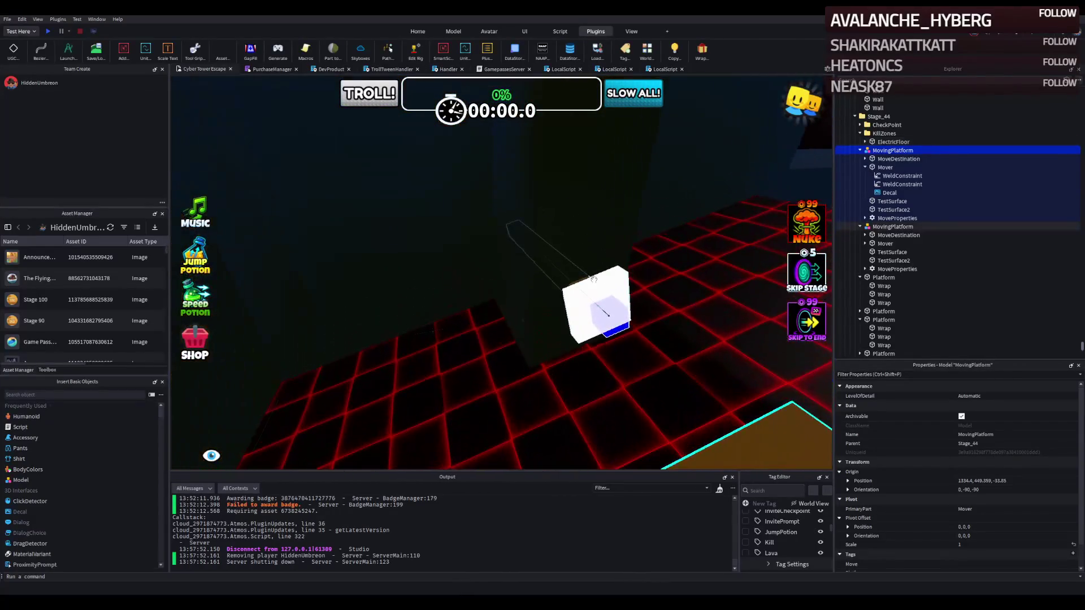
key("s")
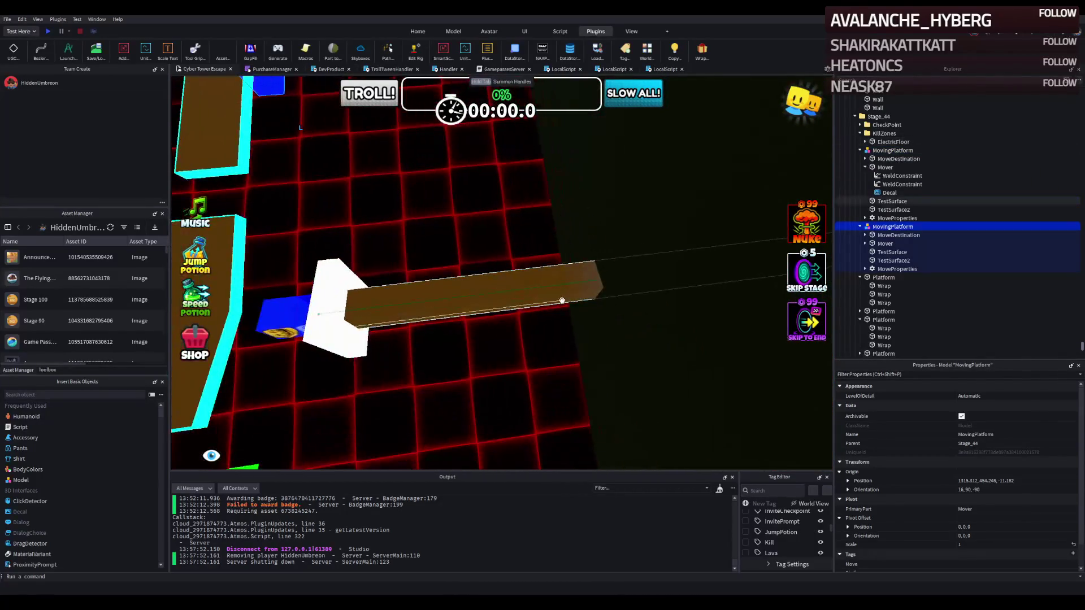
- Set the tall black wall's size to 9.3, 24.992, 14
left_click(565, 297)
left_click(516, 250)
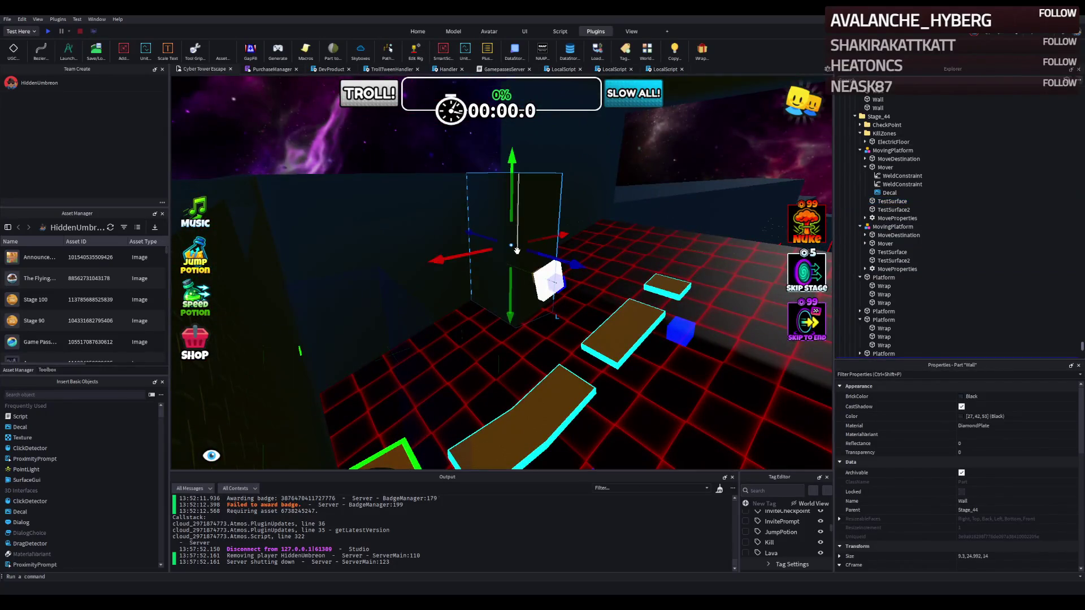
key("d")
left_click(1020, 555)
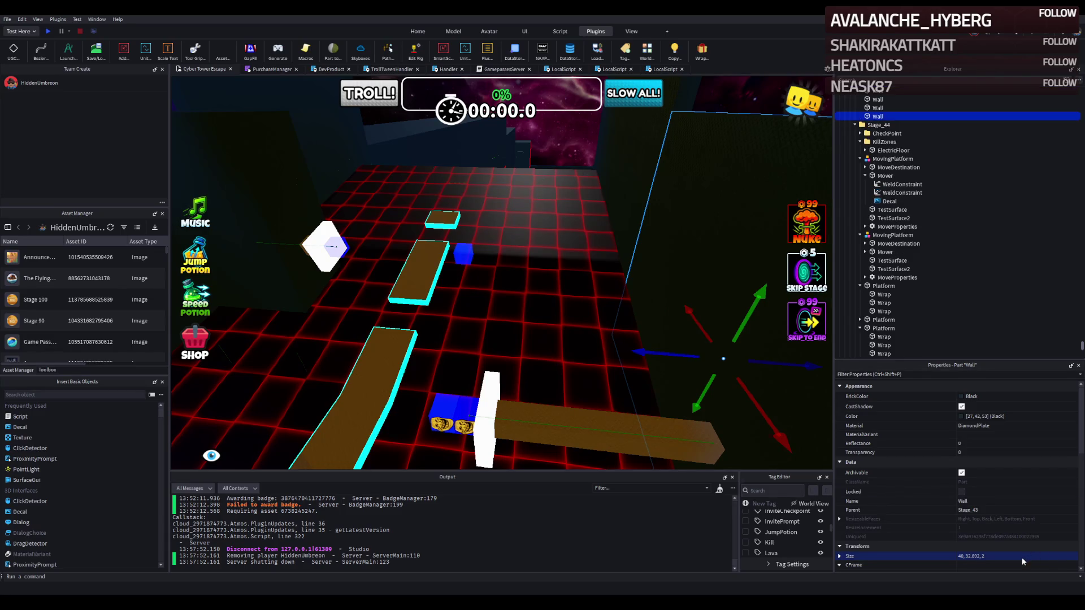
key("Return")
- Collapse both MovingPlatform nodes in Explorer, then focus one wall and slide it along X
left_click(379, 258, "ctrl")
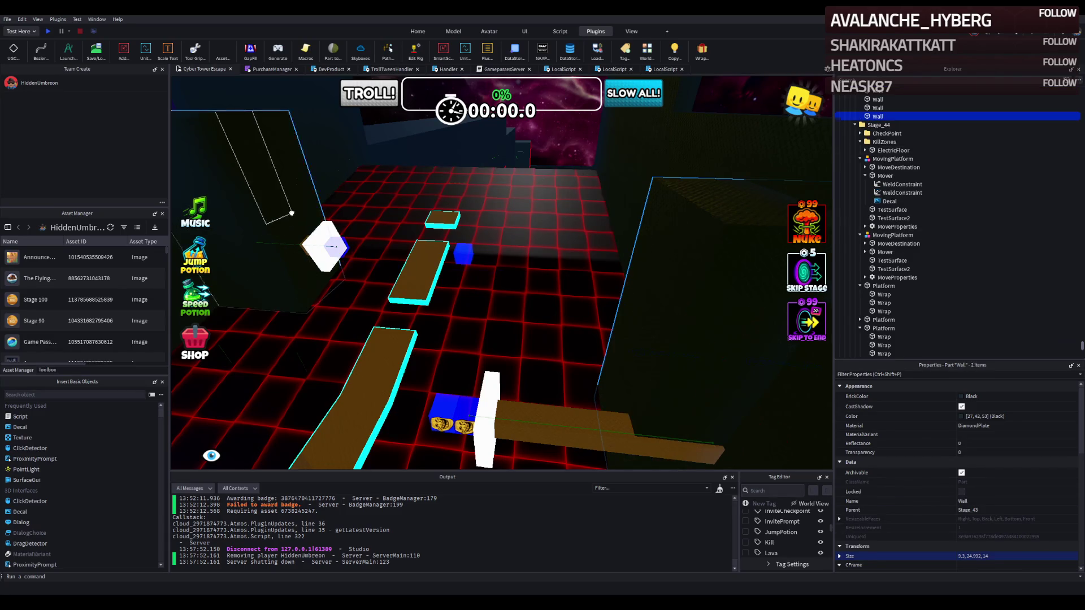
scroll(876, 167, "up", 6)
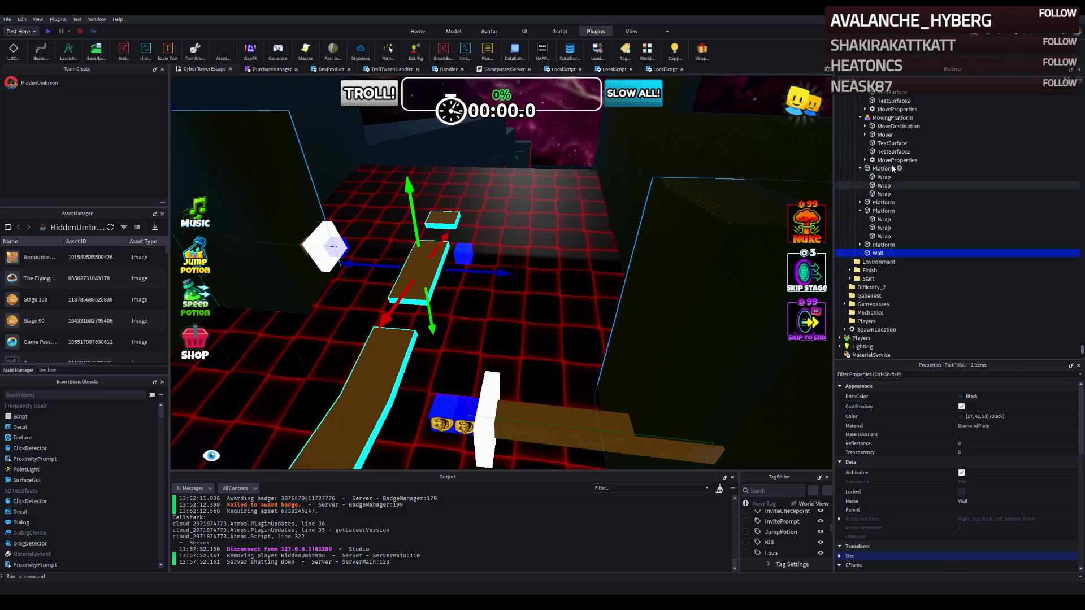
left_click(860, 189)
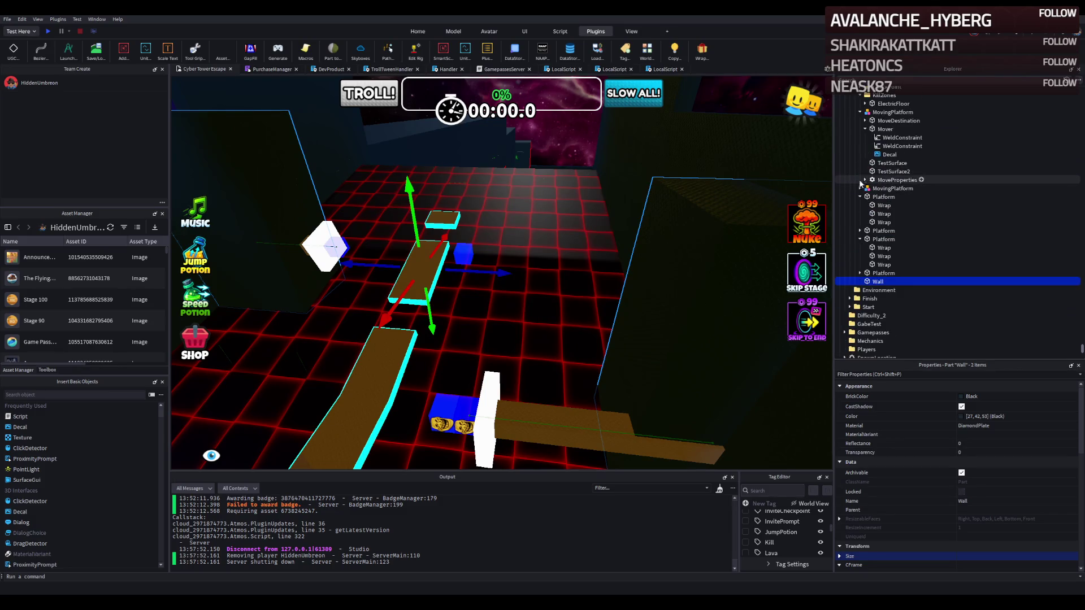
left_click(859, 113)
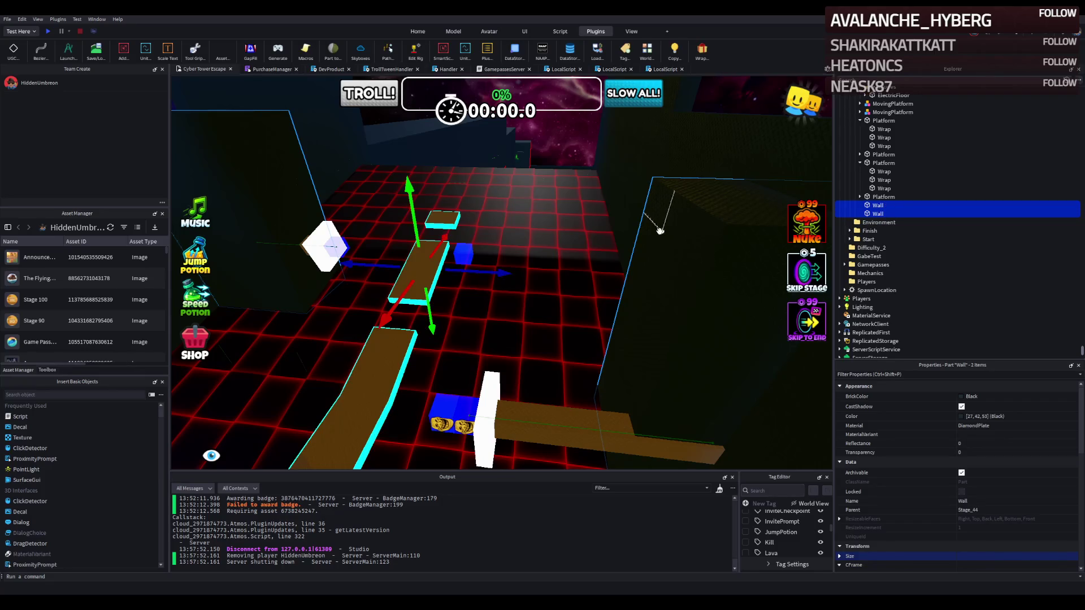
left_click(501, 172)
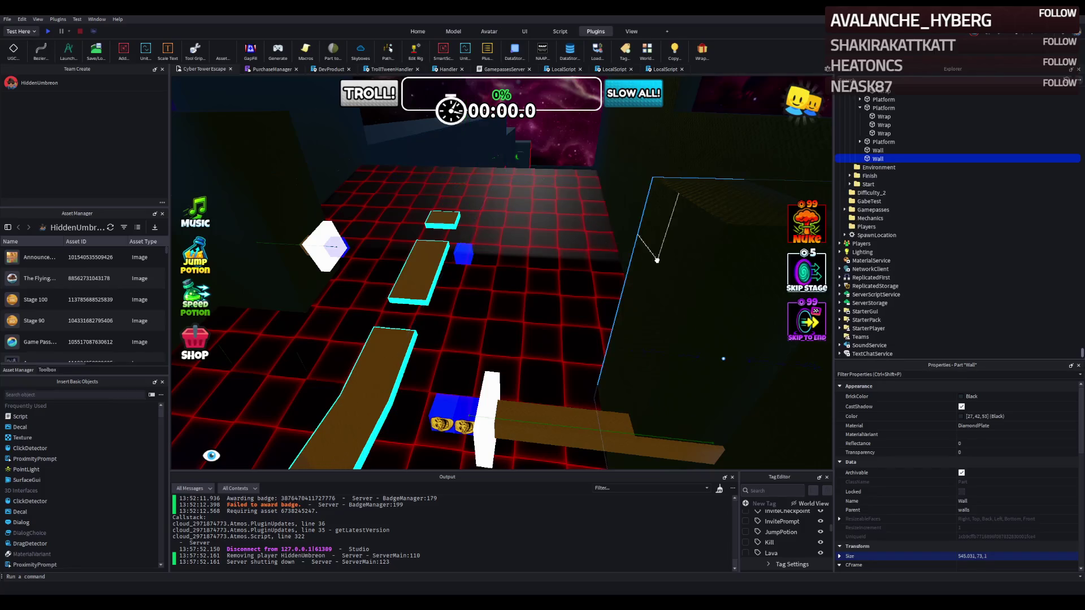
key("f")
left_click_drag(480, 207, 509, 210)
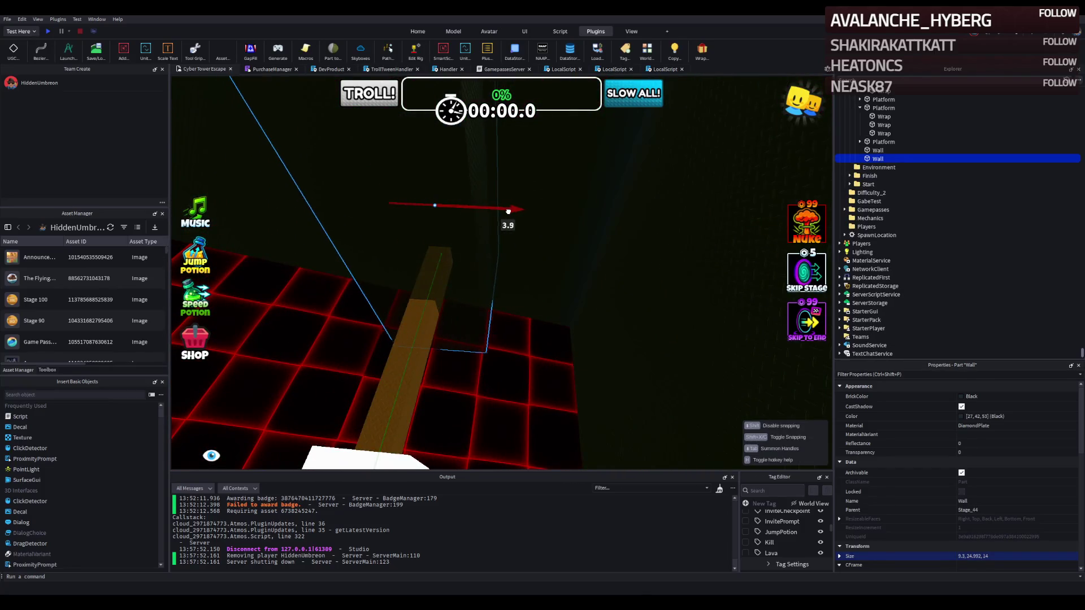
- Move the new wall 11.5 studs along Z beside the second moving platform
left_click(491, 367)
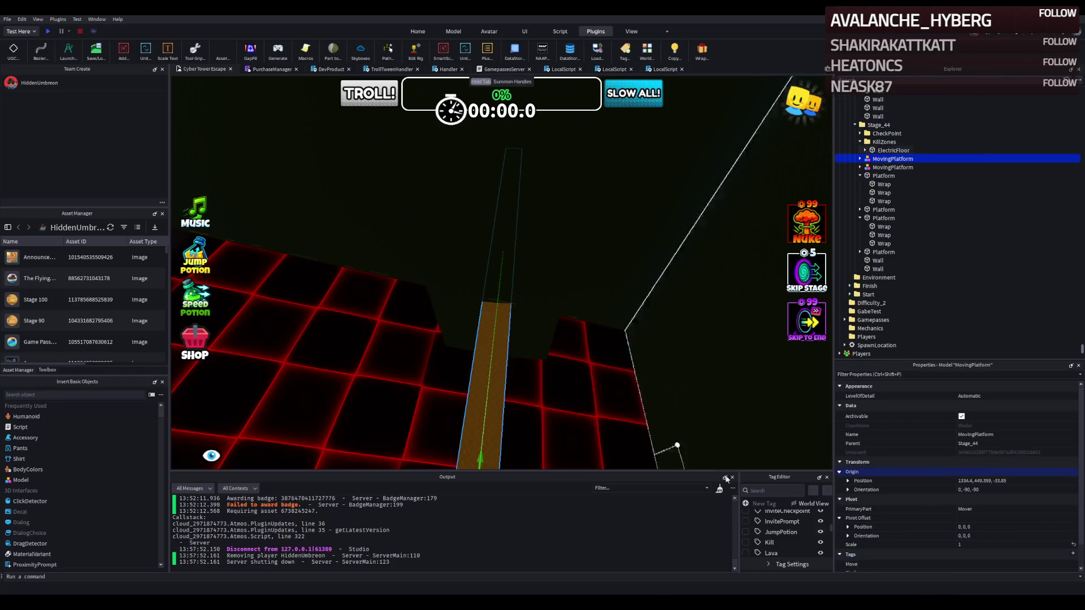
key("ctrl+z")
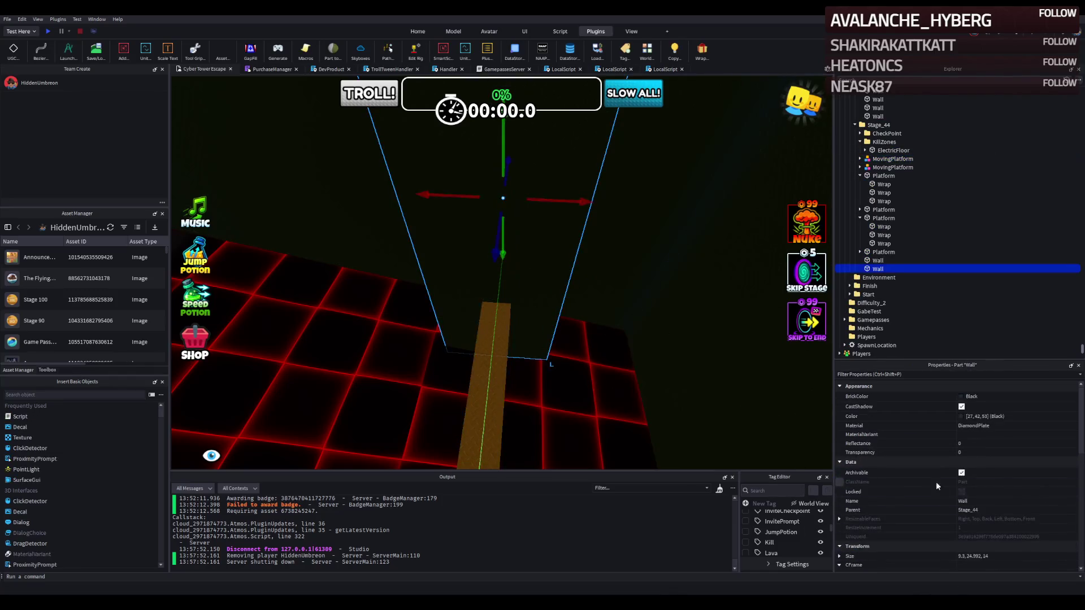
scroll(1019, 549, "down", 1)
left_click(1009, 547)
left_click_drag(678, 357, 616, 337)
key("f")
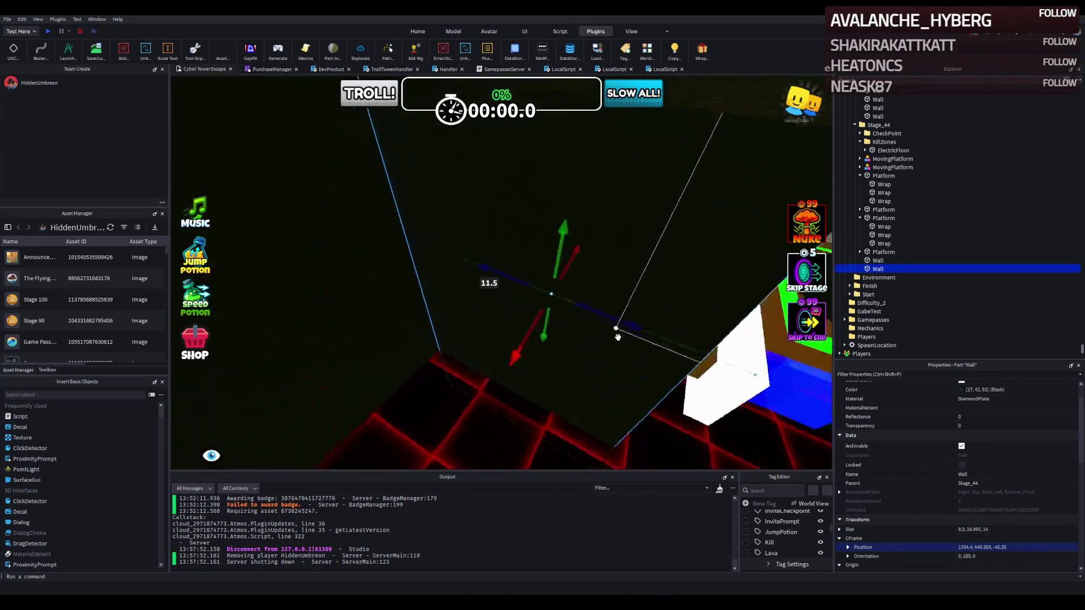
- Nudge the wall along its depth and raise it to about Y 455.3
left_click_drag(570, 221, 587, 218)
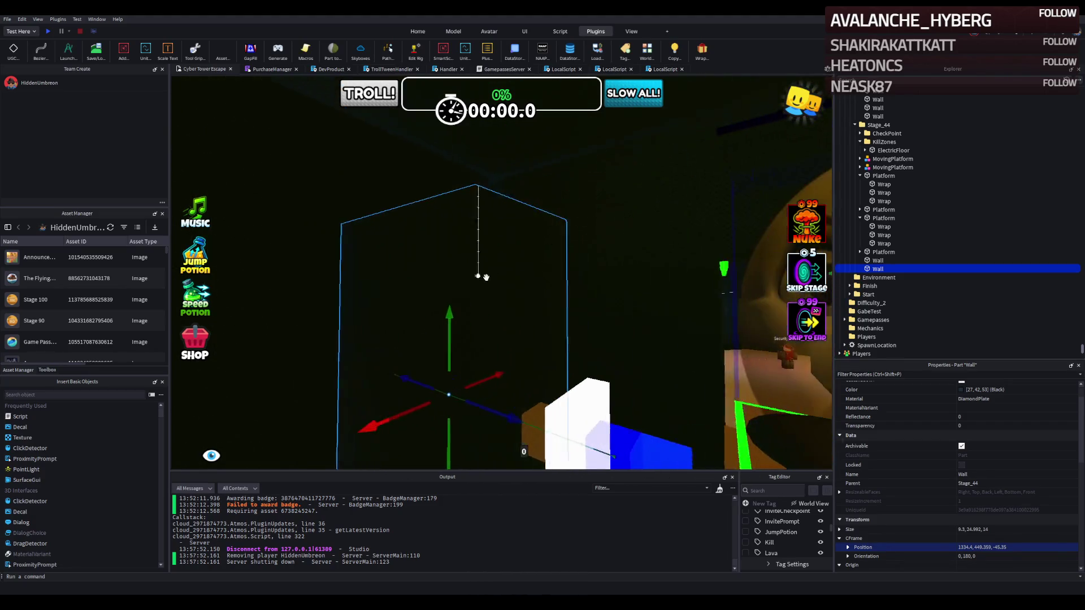
mouse_move(431, 328)
left_mouse_down()
mouse_move(435, 335)
mouse_move(449, 310)
left_mouse_up()
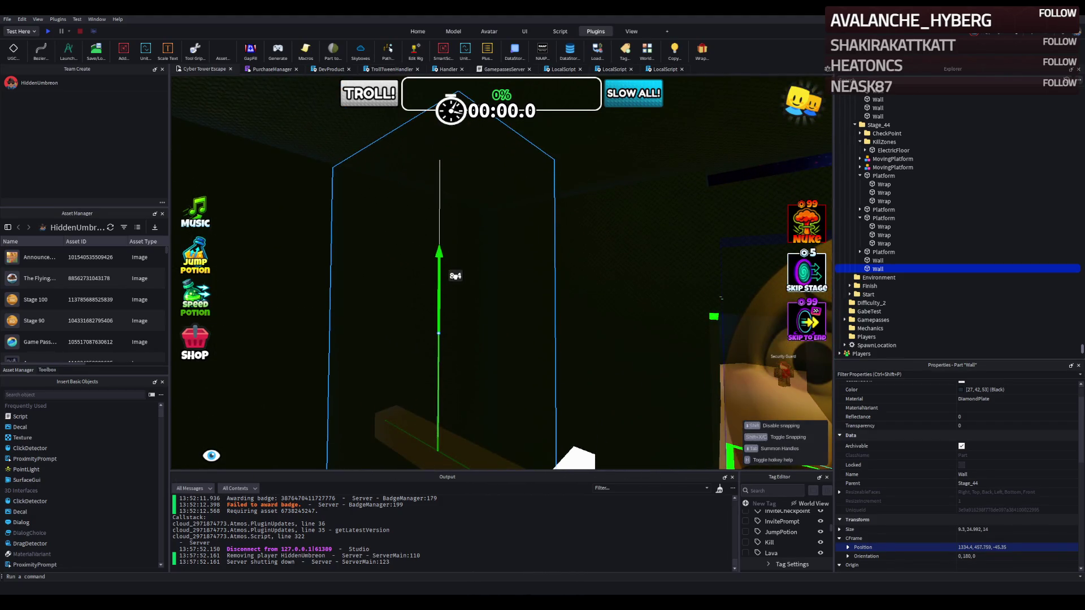
key("s")
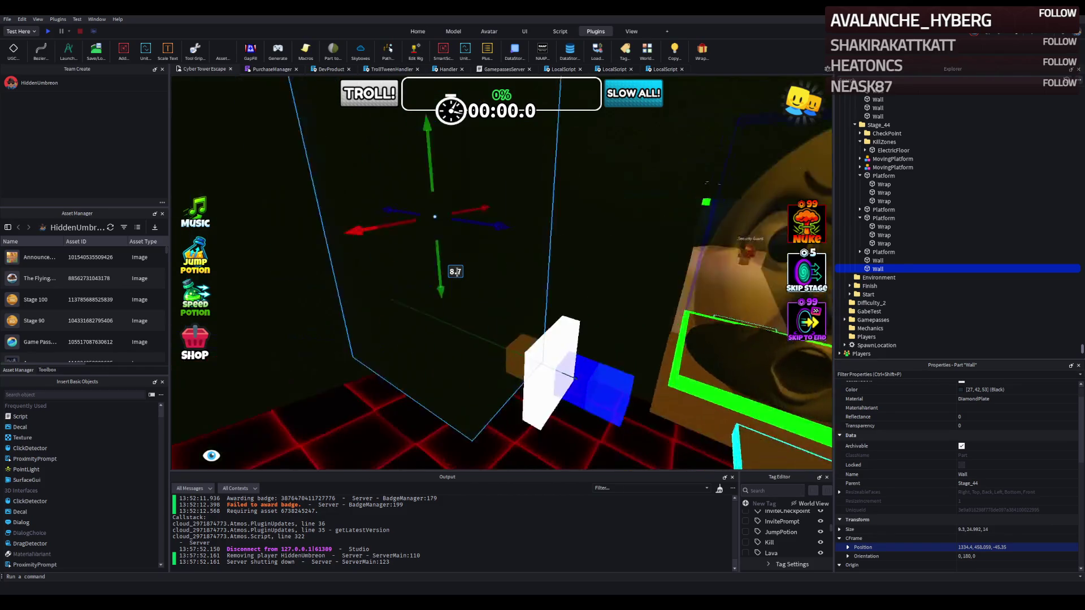
key("w")
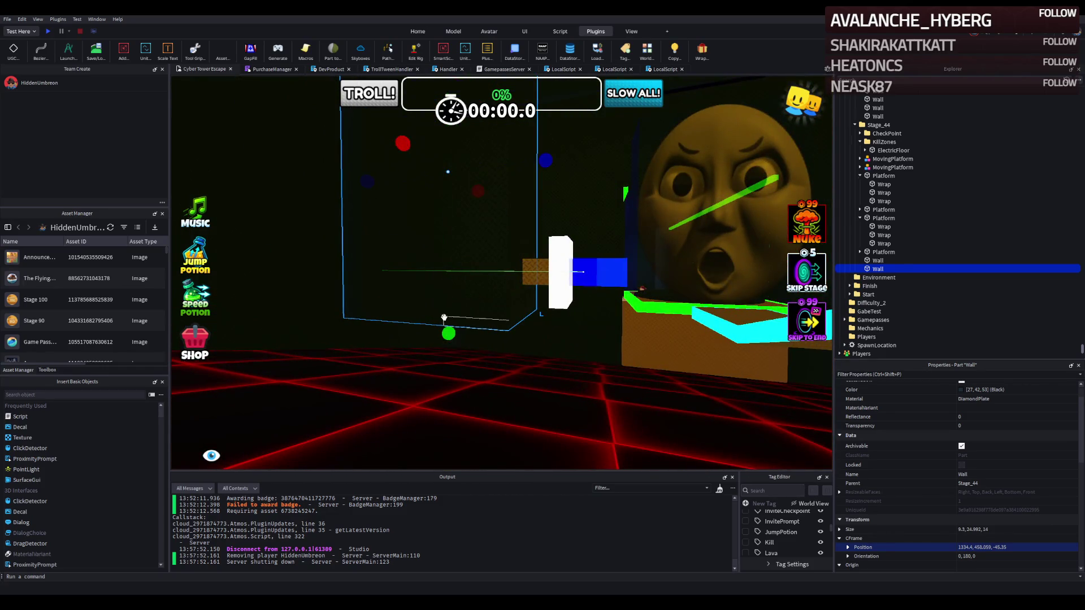
- Test-stretch the wall with Scale handles, shrink it back, and resize the TestSurface part
left_click_drag(448, 333, 447, 337)
left_click_drag(428, 400, 519, 273)
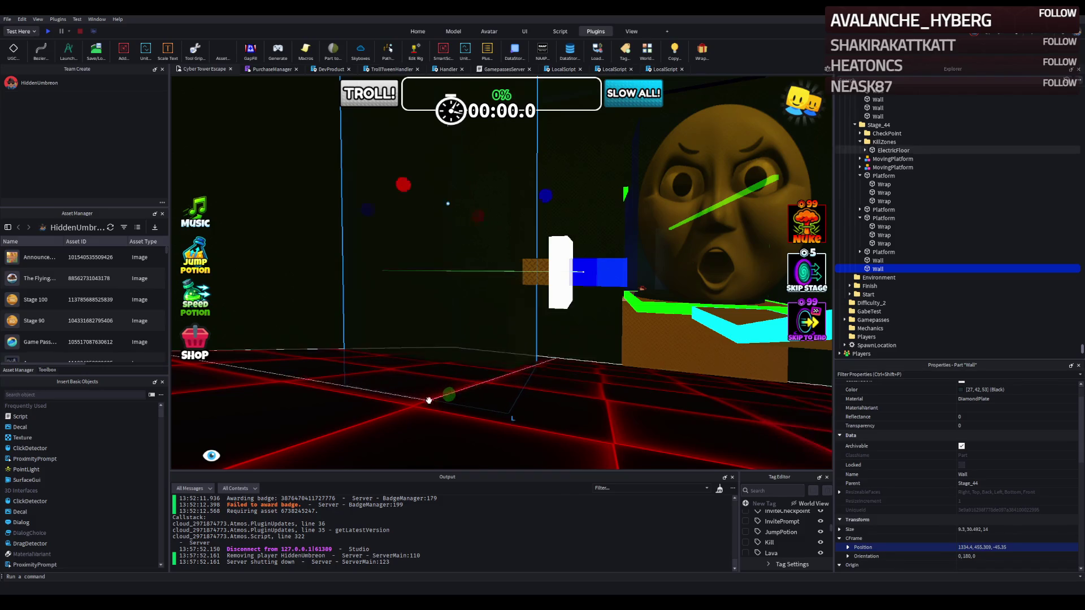
left_click(533, 278)
key("a")
left_click_drag(290, 266, 442, 274)
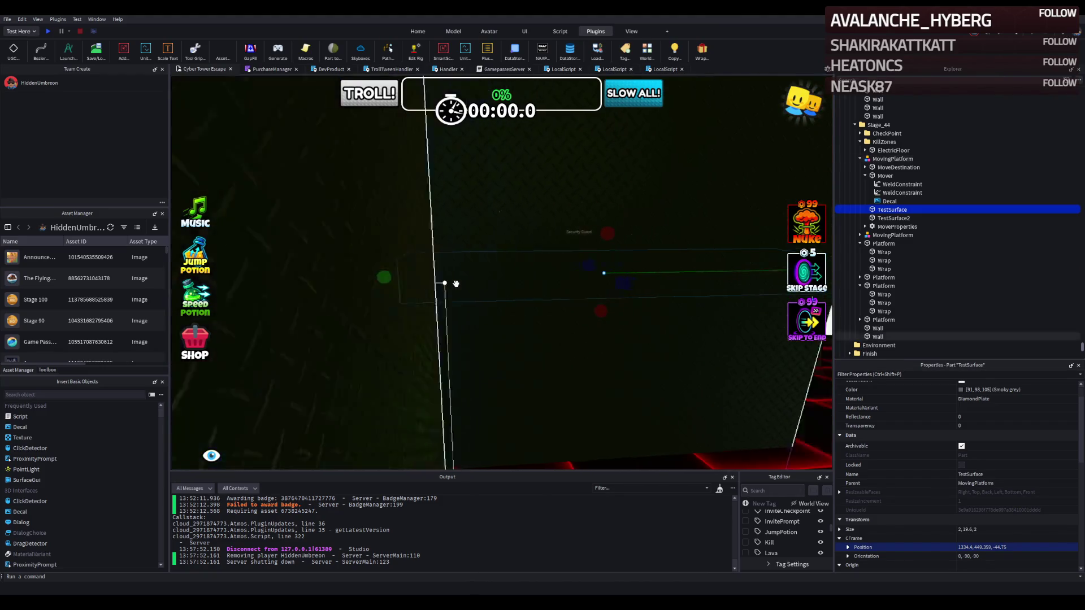
key("s")
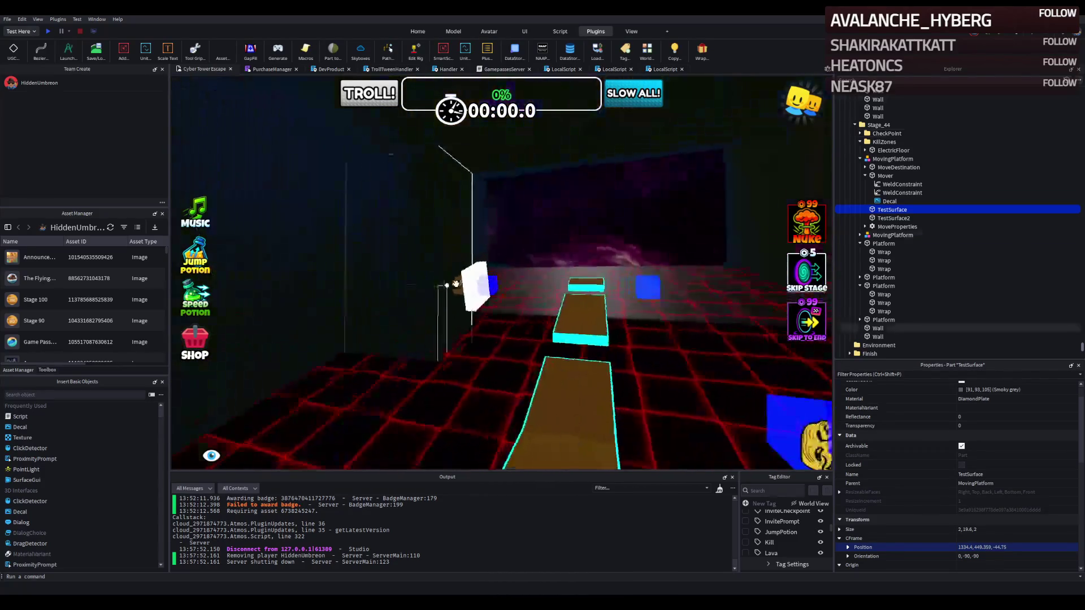
key("w")
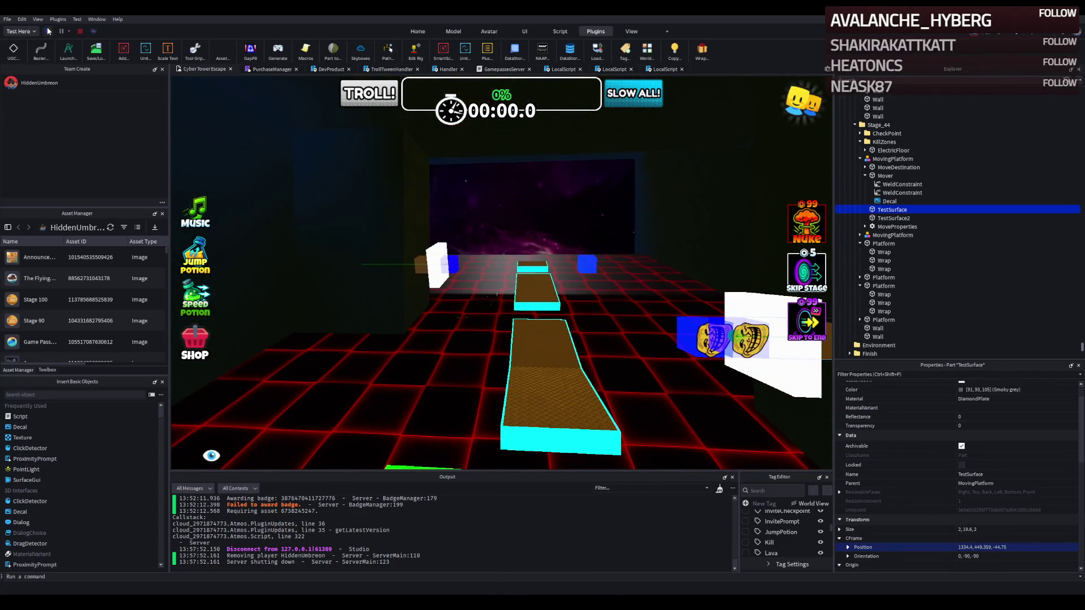
left_click(49, 31)
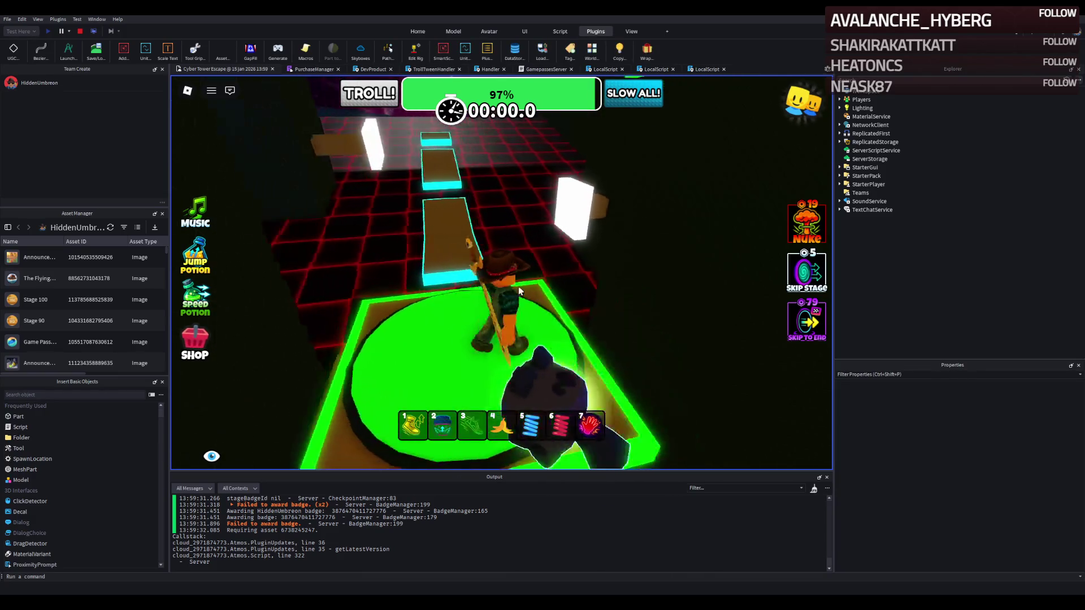
left_click(80, 31)
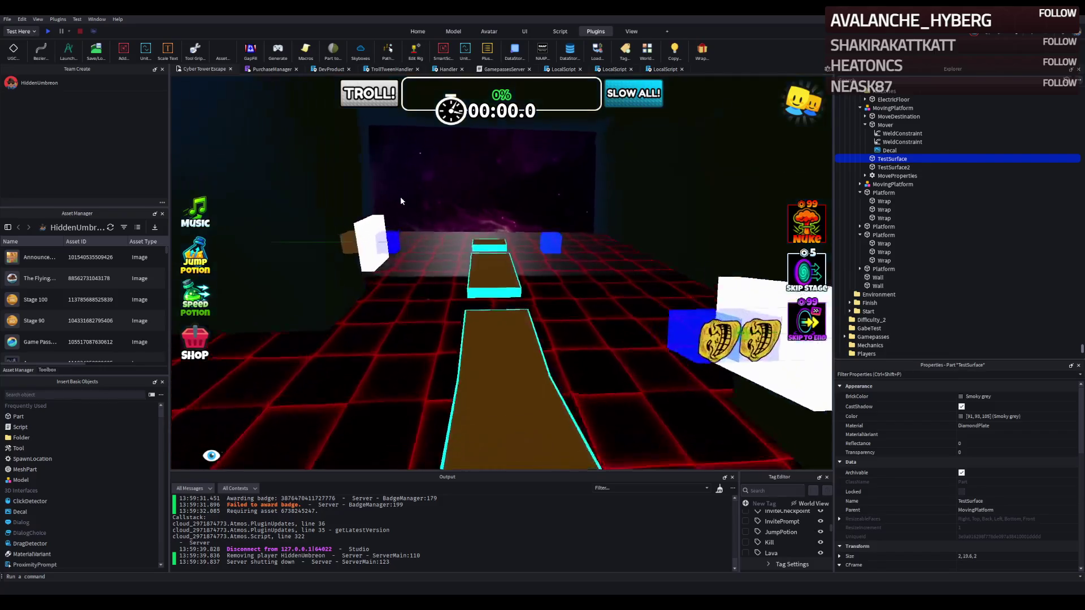
- Shift the first platform's MoveDestination 15.5 studs left and the second's 1.7 studs left
left_click(521, 241)
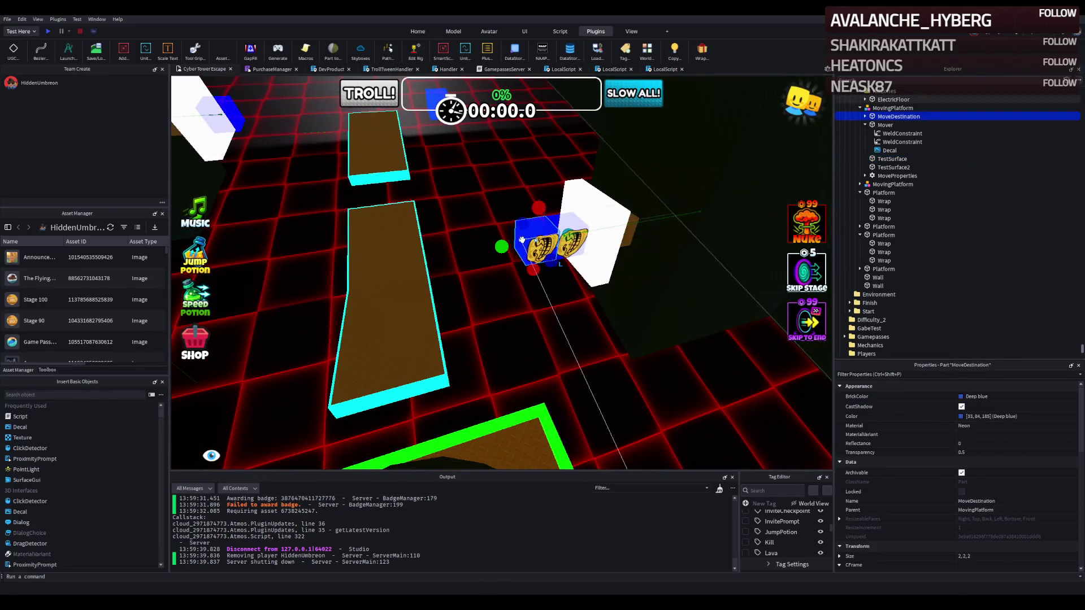
mouse_move(503, 247)
left_mouse_down()
mouse_move(485, 264)
mouse_move(362, 293)
left_mouse_up()
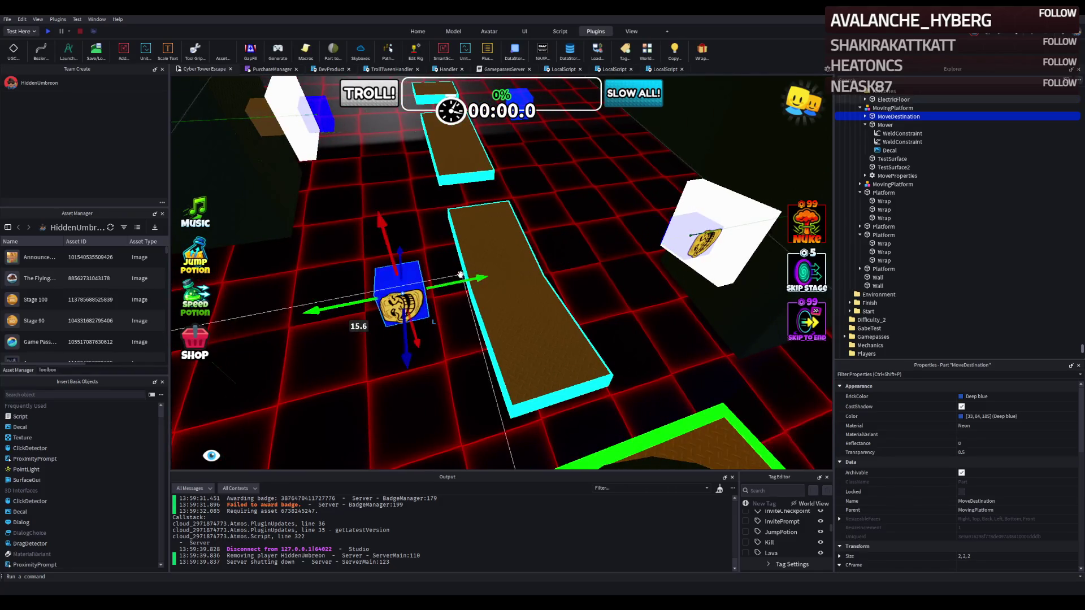
key("d")
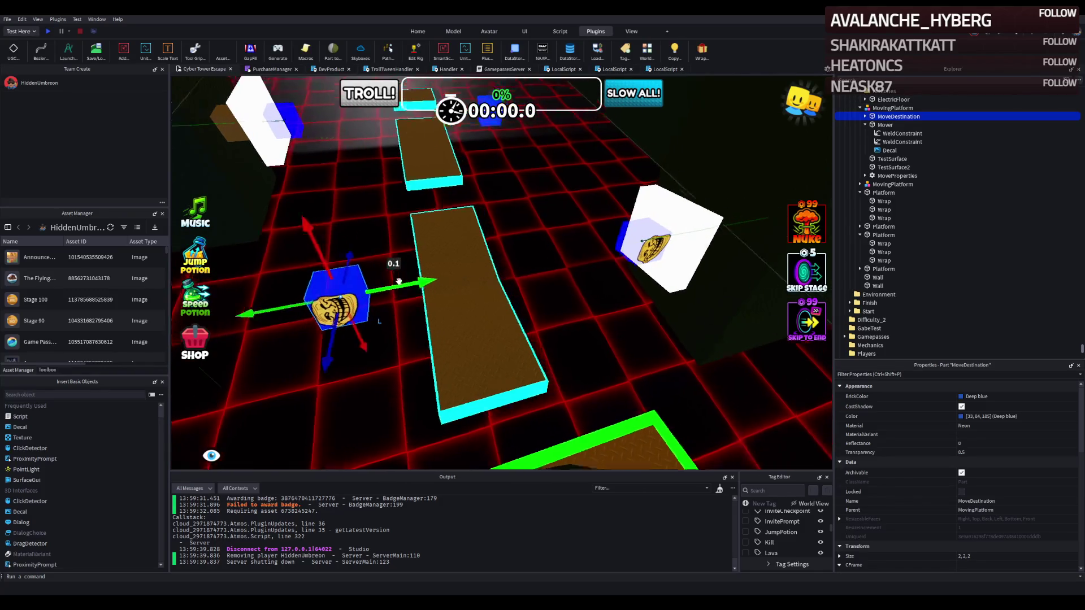
left_click(503, 219)
left_click_drag(471, 218, 448, 225)
- Readjust the first MoveDestination marker, bringing it back left about 12.1 studs
left_click(271, 356)
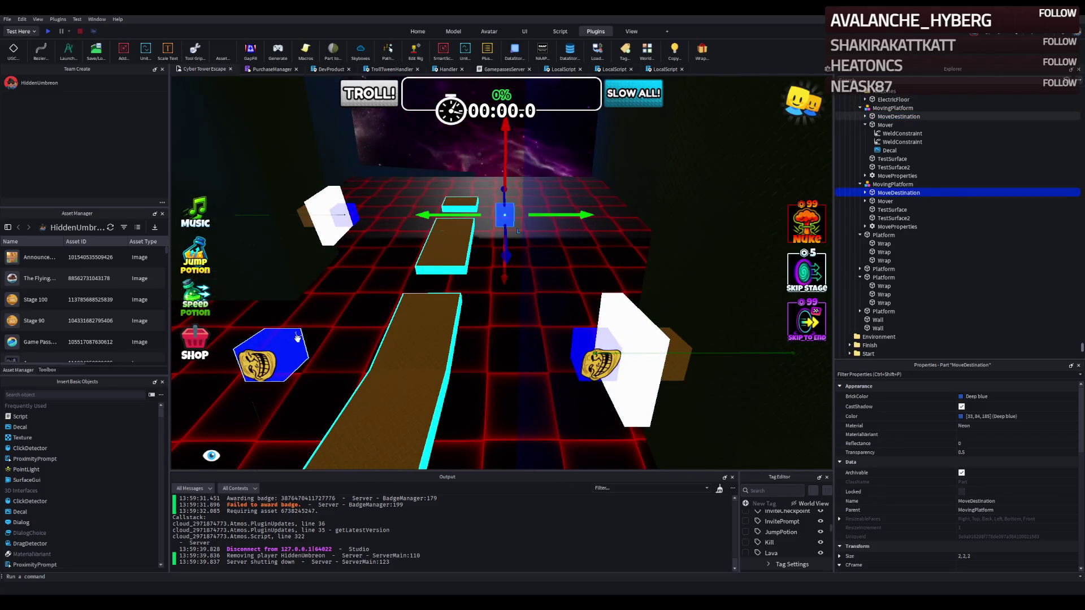
left_click_drag(348, 338, 400, 333)
left_click_drag(544, 322, 421, 339)
left_click_drag(511, 328, 504, 331)
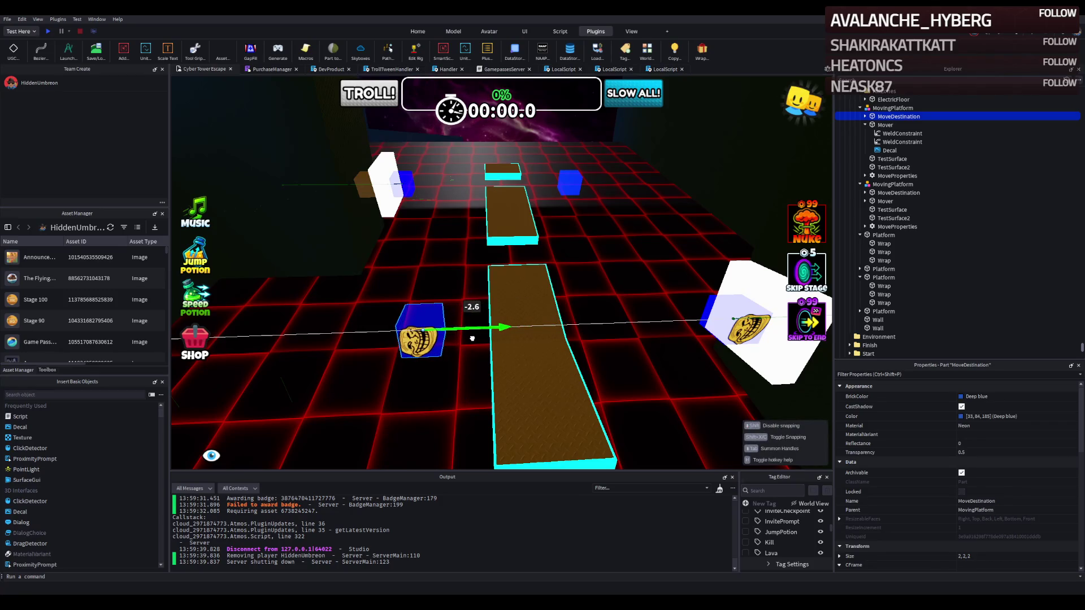
key("d")
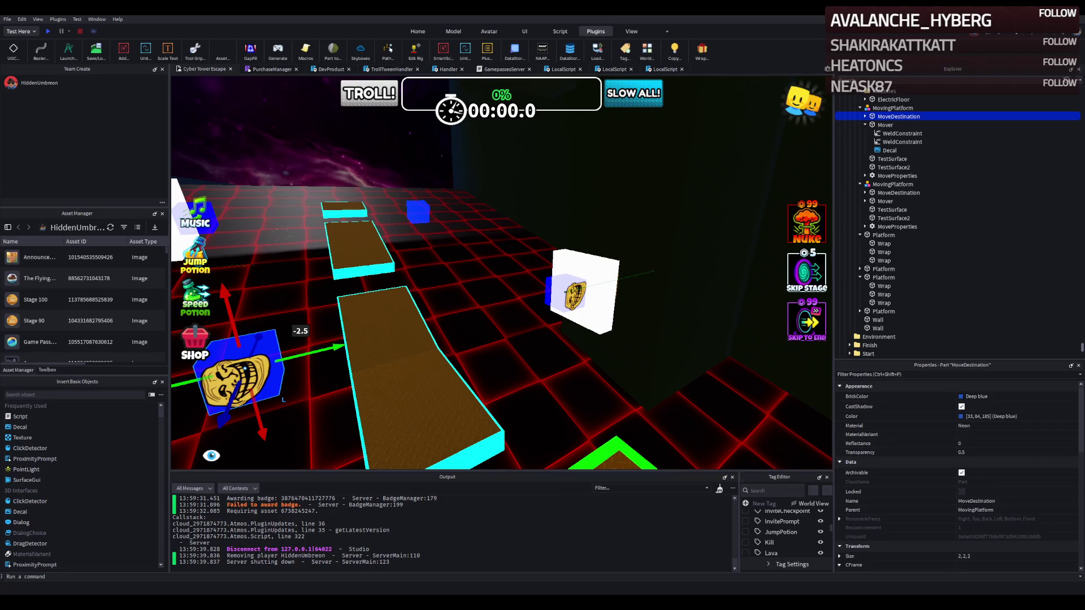
key("w")
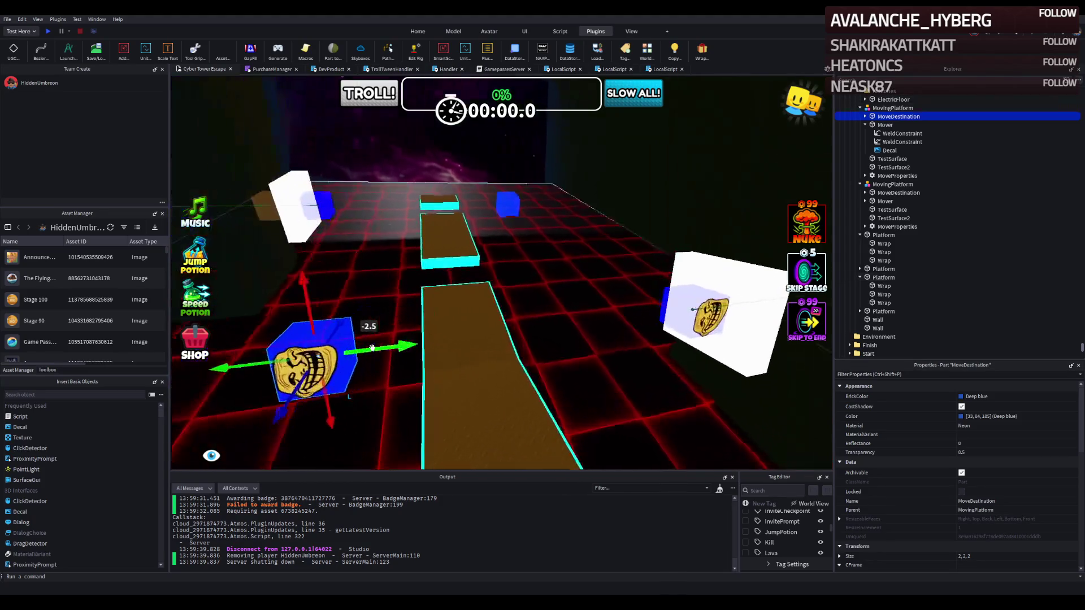
key("s")
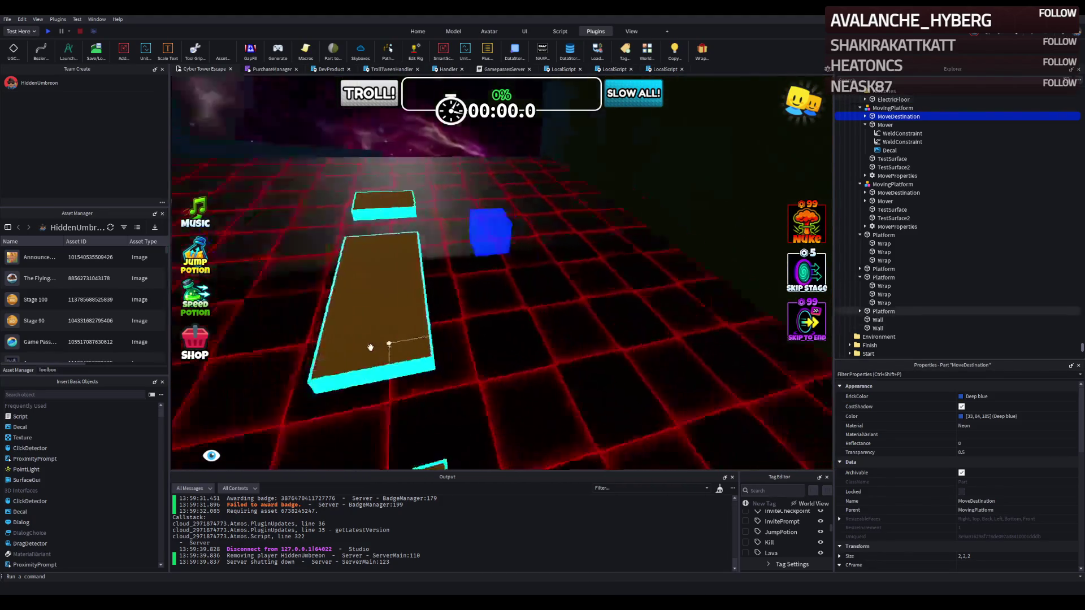
key("w")
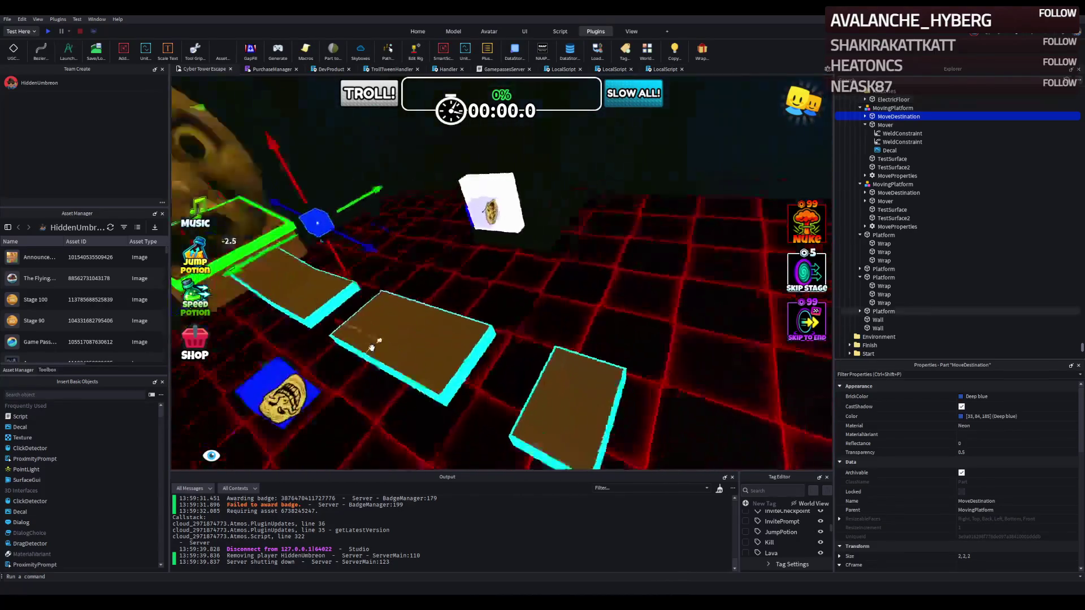
left_click(306, 284)
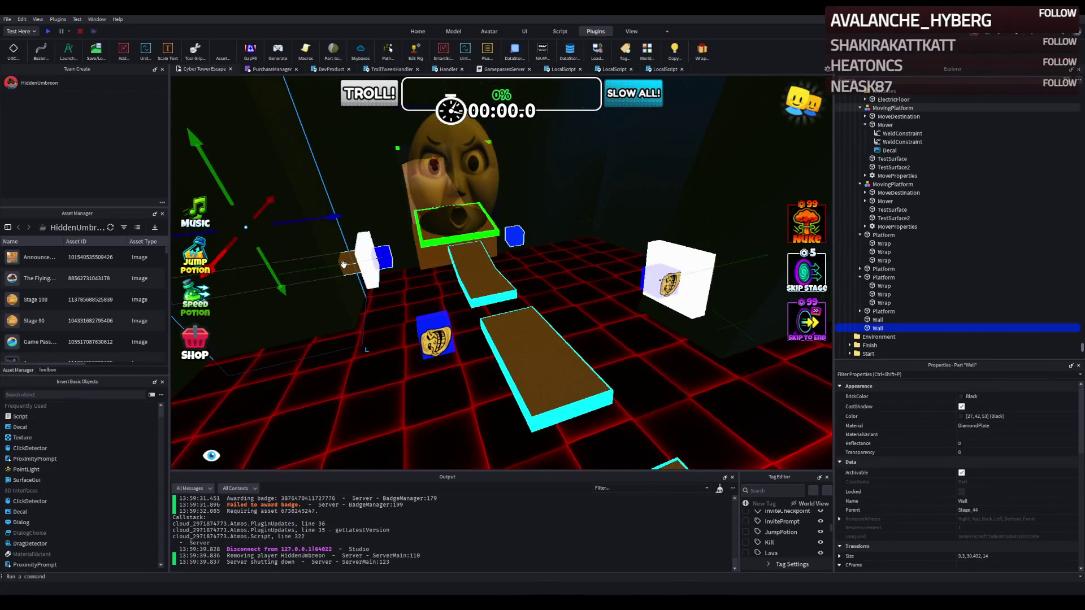
key("d")
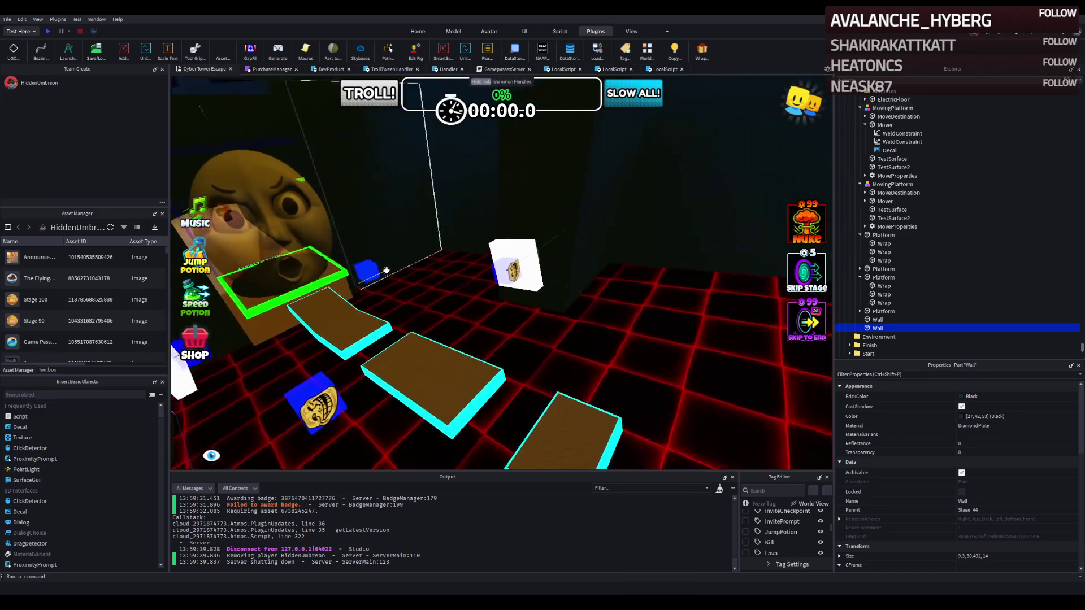
left_click(394, 269)
key("f")
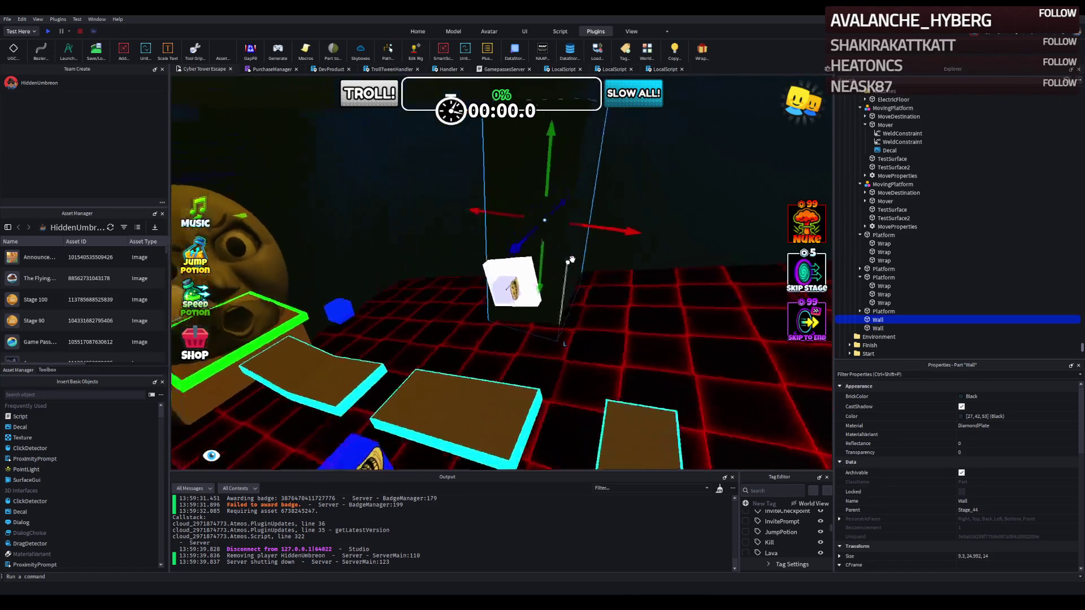
left_click(472, 311)
scroll(500, 301, "down", 5)
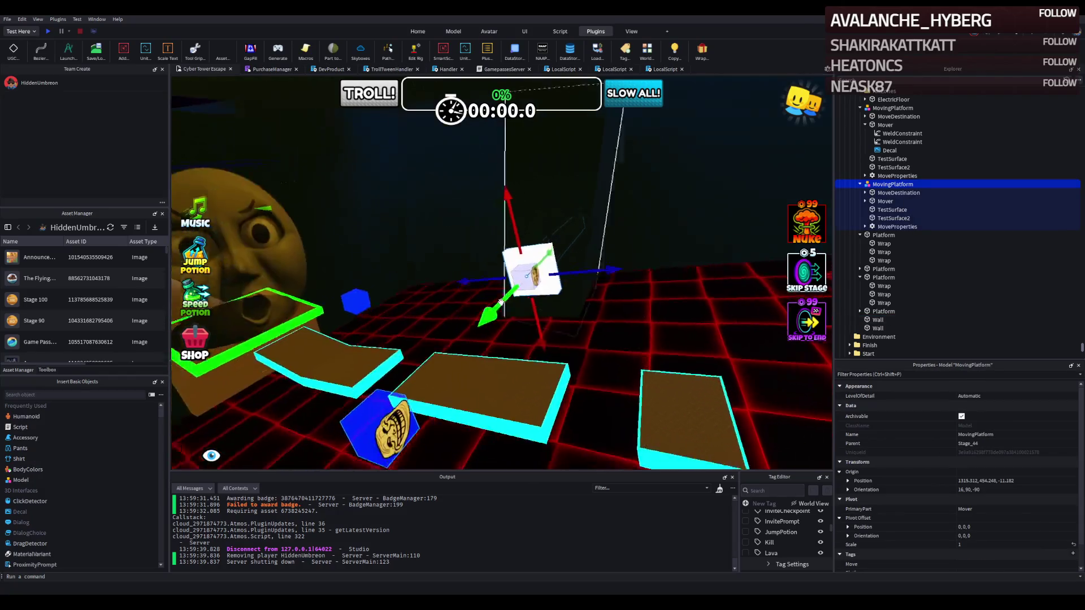
- Try duplicating and shifting a moving platform, undoing both changes
key("d")
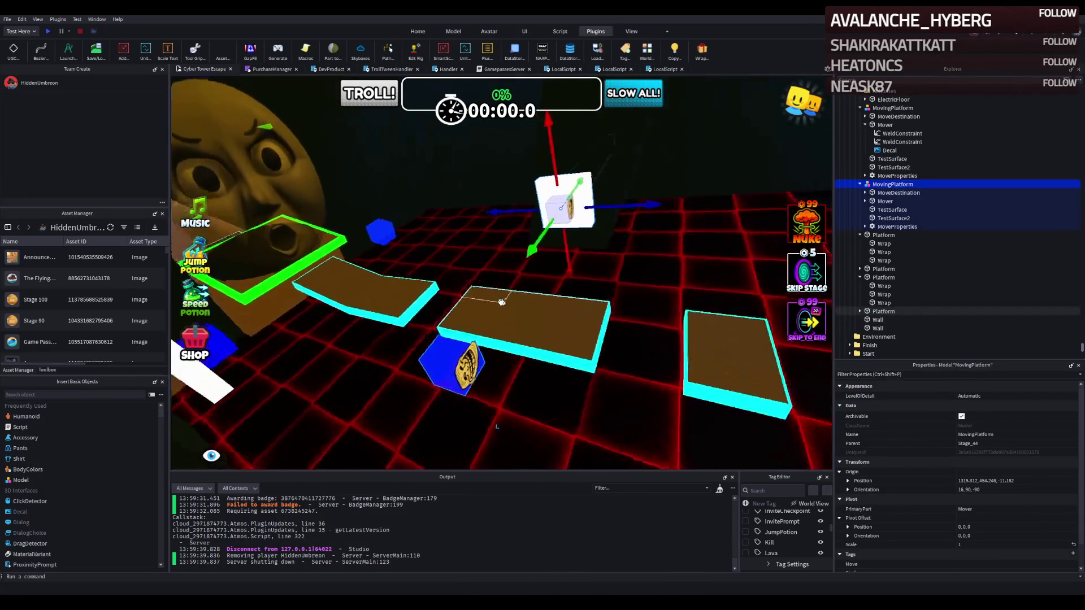
key("ctrl+d")
key("ctrl+d")
left_click_drag(673, 177, 499, 248)
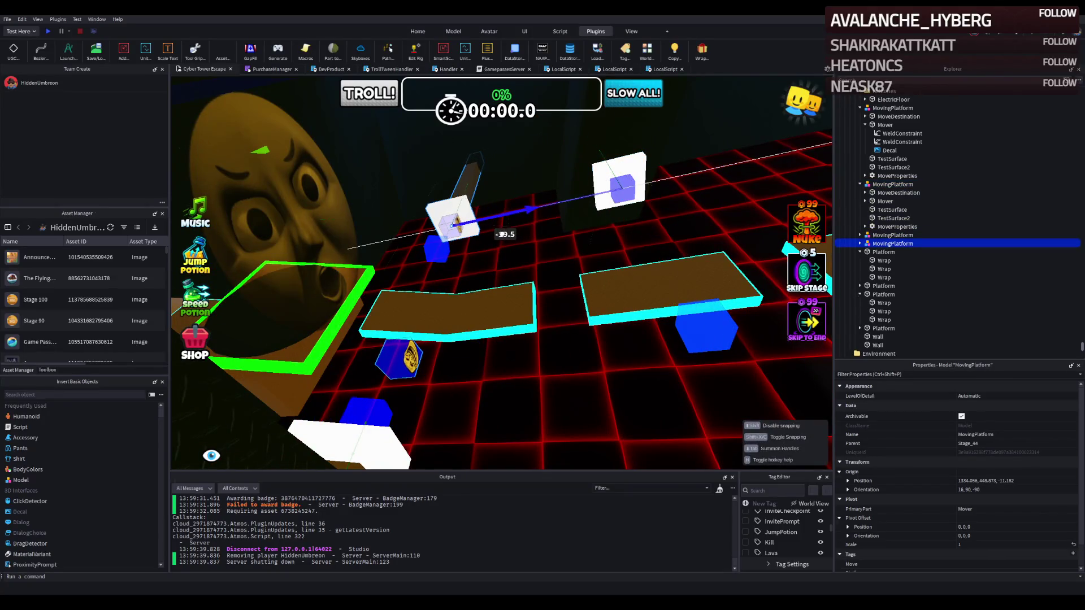
key("ctrl+z")
key("ctrl+z")
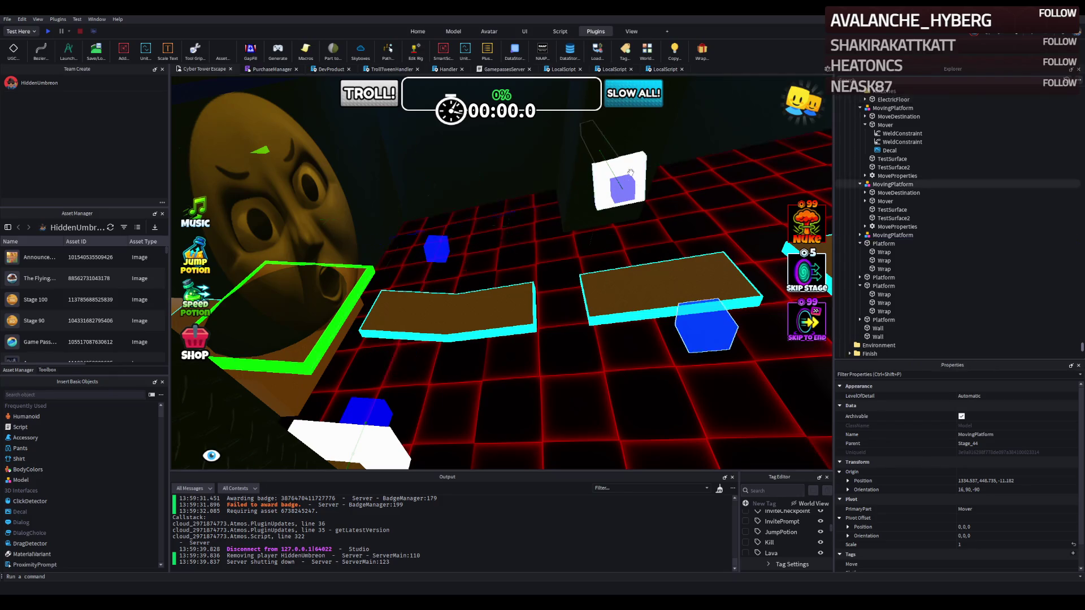
left_click_drag(648, 178, 721, 167)
key("ctrl+z")
key("d")
key("d")
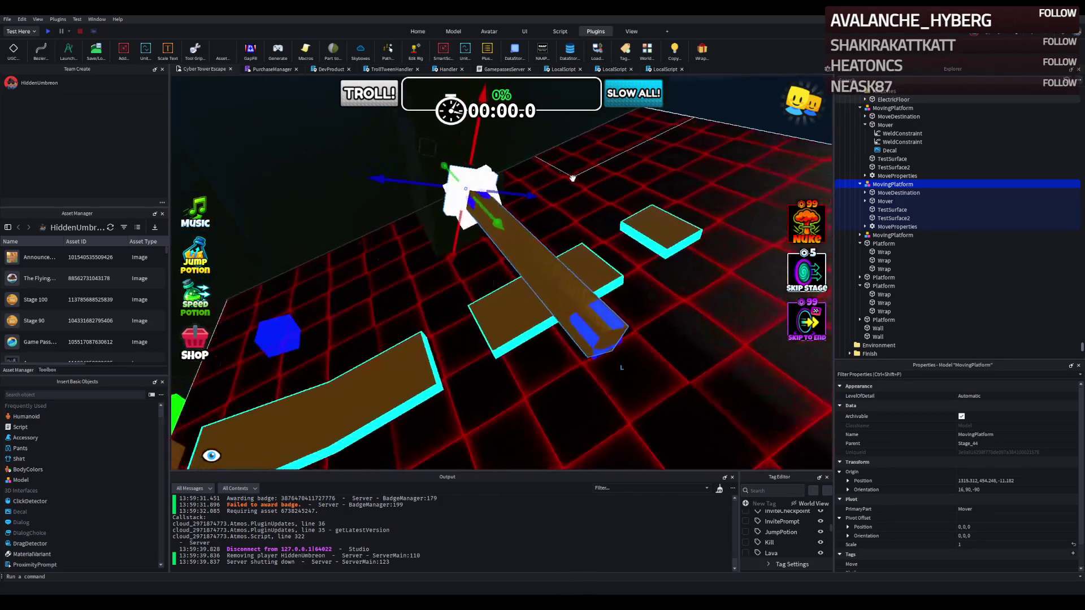
- Move one moving platform about 25 studs along the course and another about 18 studs across
mouse_move(494, 221)
left_mouse_down()
mouse_move(643, 219)
mouse_move(590, 223)
left_mouse_up()
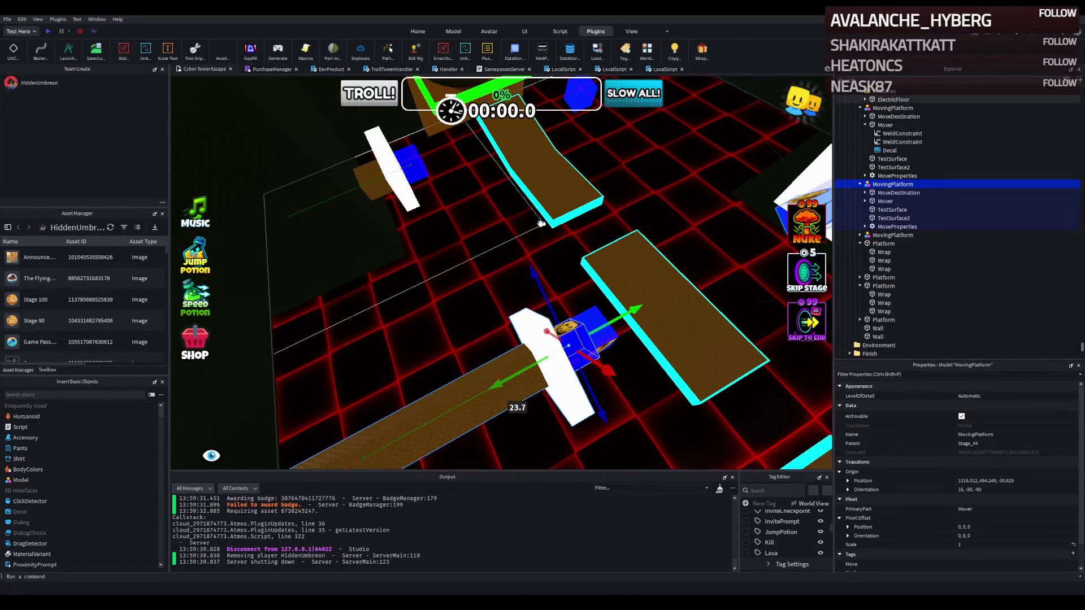
left_click_drag(622, 315, 605, 324)
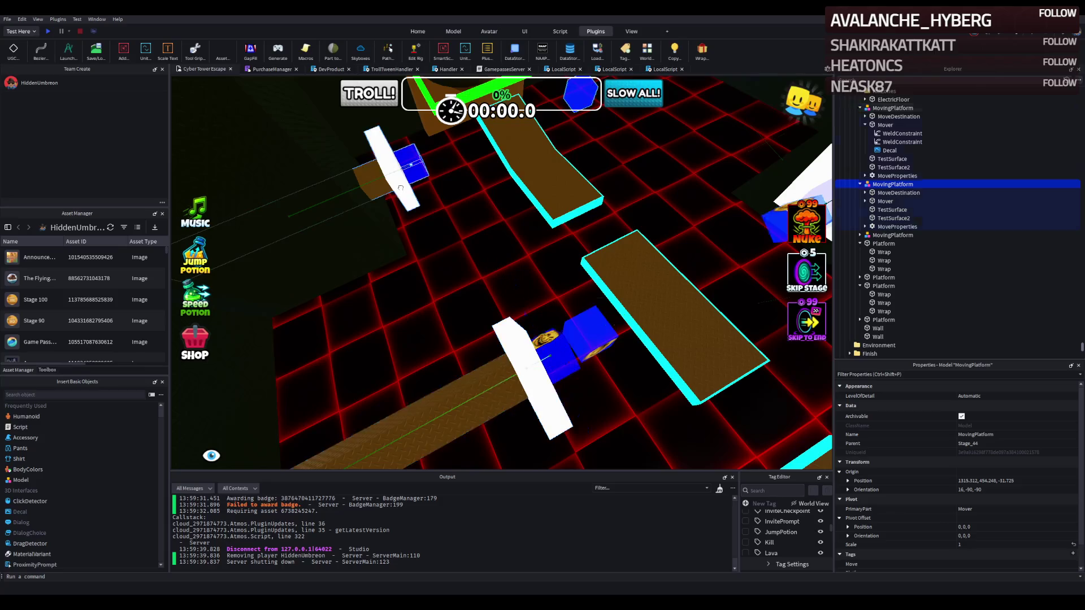
left_click(435, 229)
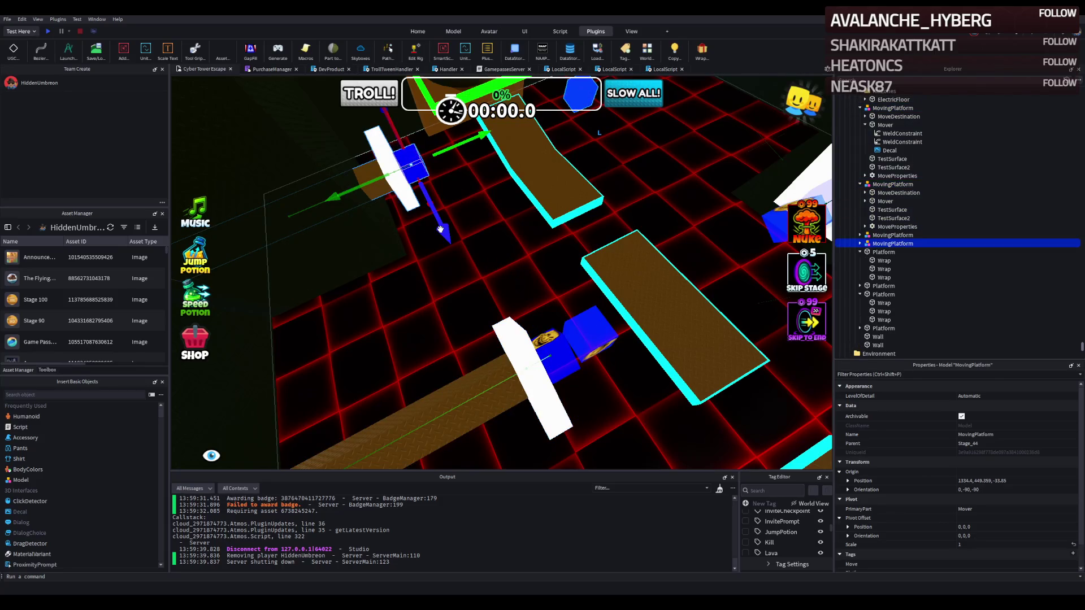
mouse_move(440, 228)
left_mouse_down()
mouse_move(570, 417)
mouse_move(558, 399)
mouse_move(596, 271)
mouse_move(590, 385)
mouse_move(514, 288)
mouse_move(536, 221)
left_mouse_up()
- Tilt the white moving platform about 10 degrees, undoing a 15-degree tilt on another
left_click(536, 221)
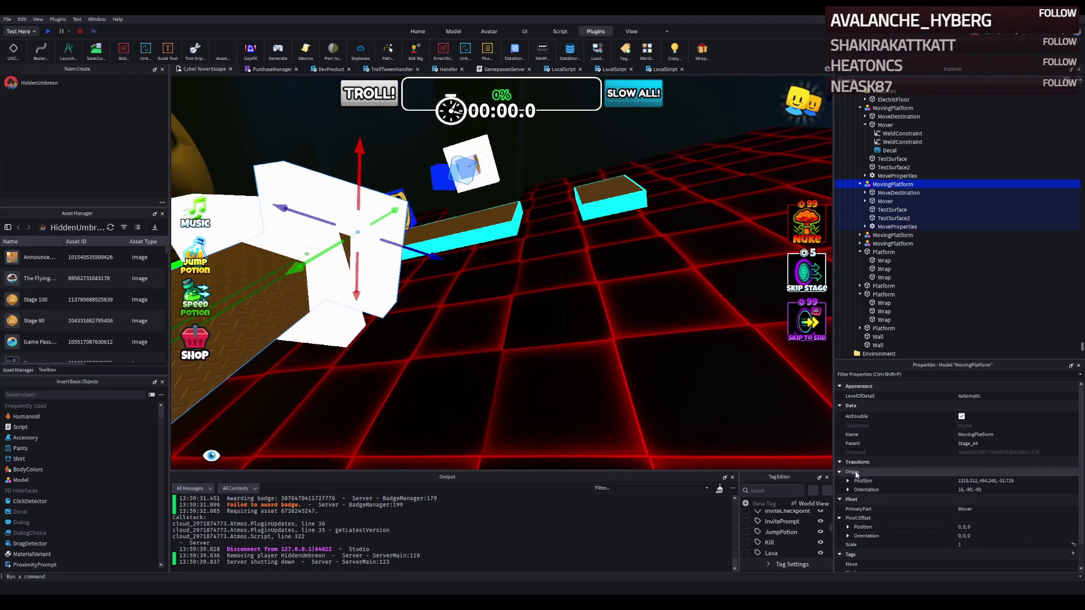
key("ctrl+4")
key("f")
left_click_drag(531, 180, 503, 169)
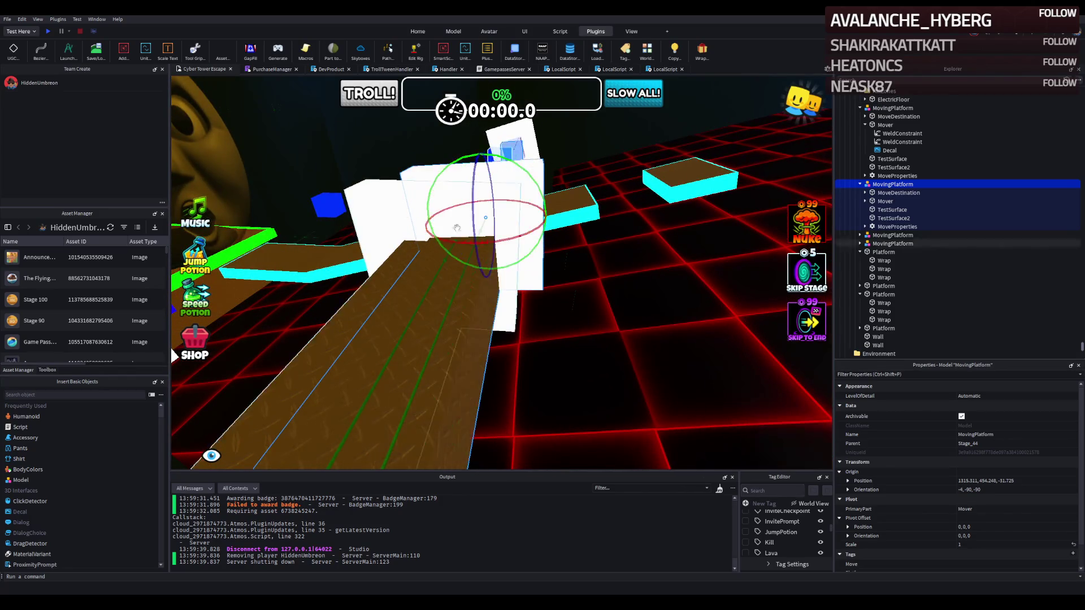
left_click(482, 241)
left_click_drag(482, 241, 509, 249)
key("ctrl+2")
key("ctrl+z")
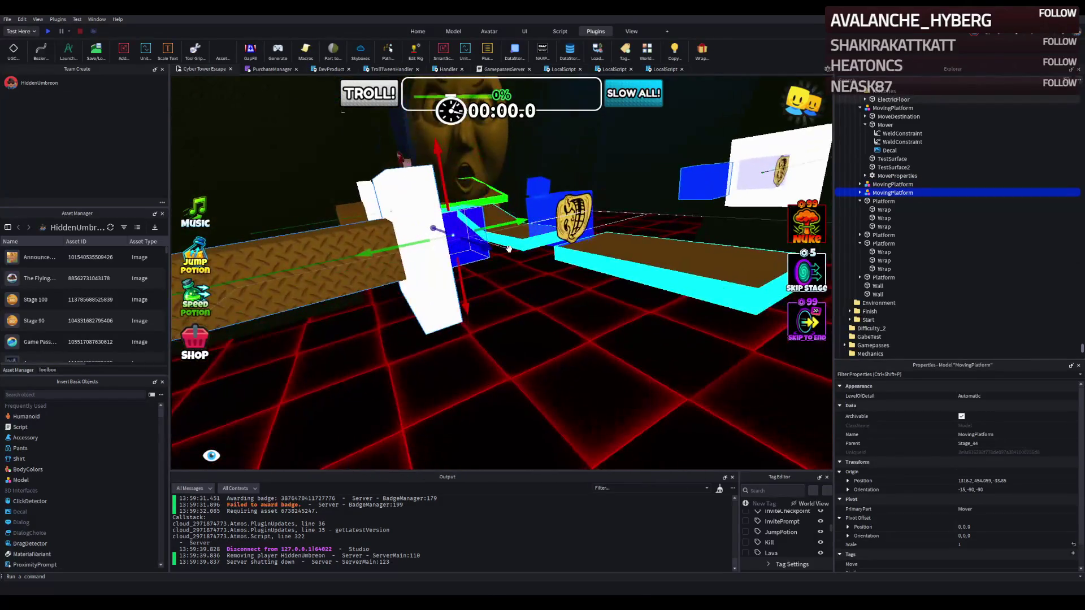
- Tilt the selected moving platform about 10 degrees to orientation -15, -90, -90
key("w")
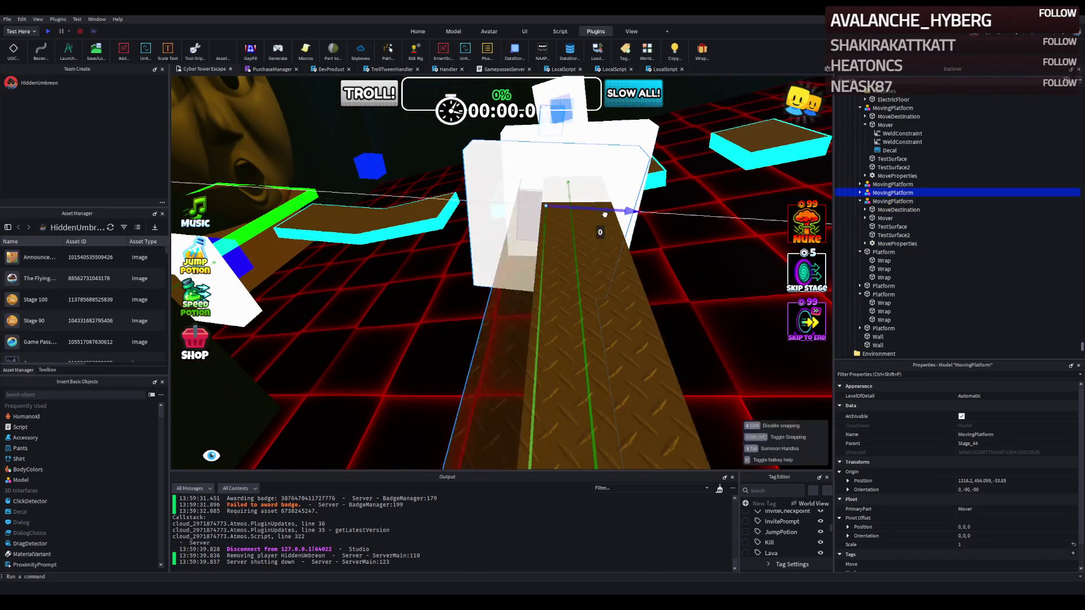
key("ctrl+4")
mouse_move(613, 196)
left_mouse_down()
mouse_move(600, 164)
mouse_move(619, 198)
mouse_move(621, 274)
mouse_move(590, 266)
mouse_move(627, 267)
left_mouse_up()
key("ctrl+2")
scroll(615, 281, "down", 5)
key("s")
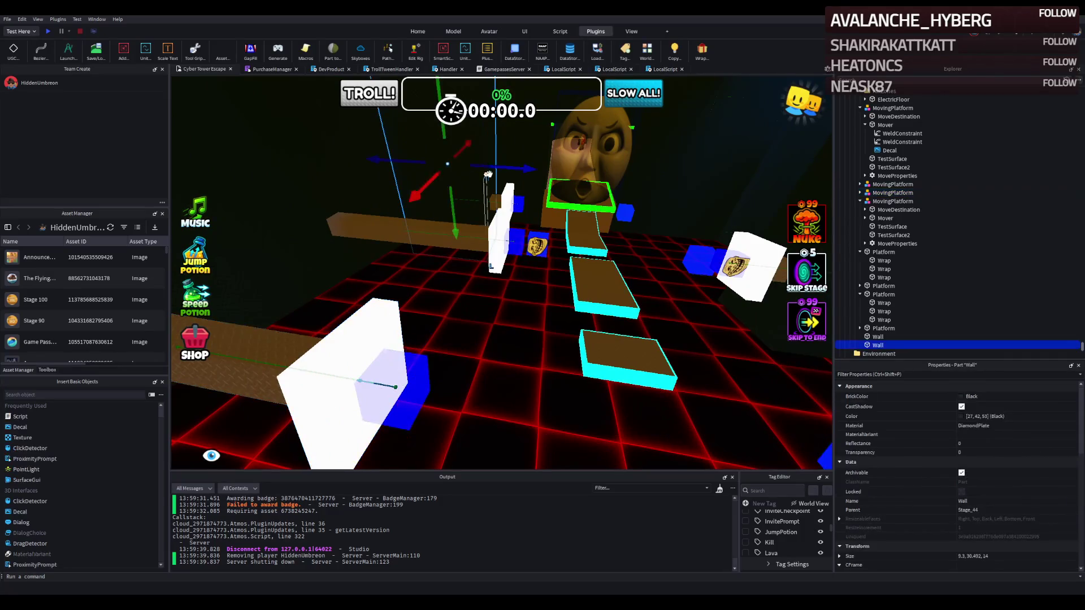
- Slide a black wall sideways beside the moving platforms, then duplicate a brown platform
left_click(576, 185)
mouse_move(576, 186)
left_mouse_down()
mouse_move(366, 236)
mouse_move(557, 172)
mouse_move(548, 173)
mouse_move(614, 172)
mouse_move(480, 175)
mouse_move(570, 170)
left_mouse_up()
key("s")
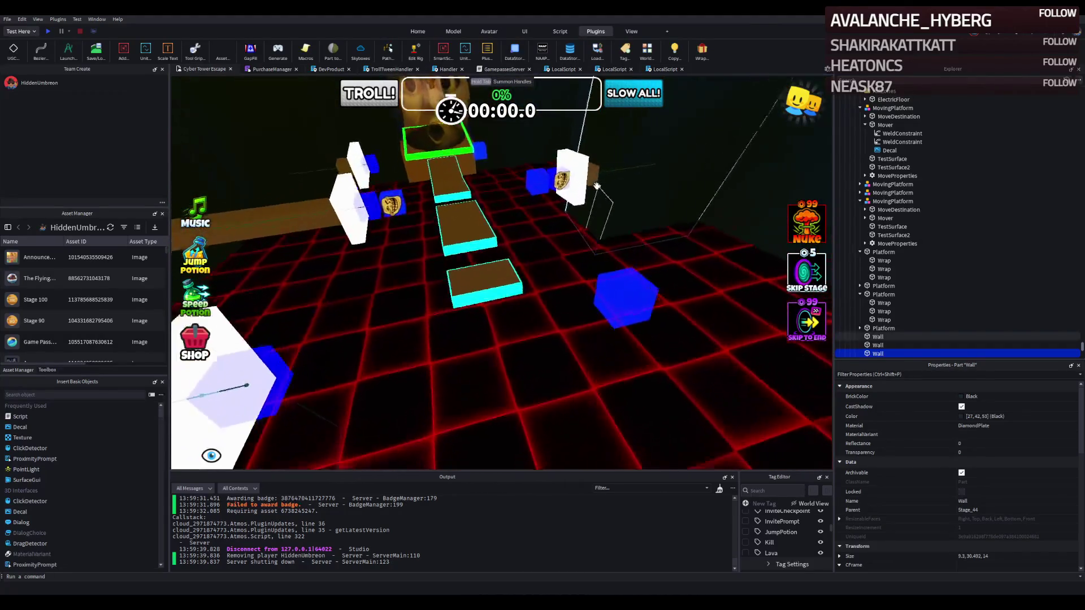
left_click(464, 277)
key("ctrl+d")
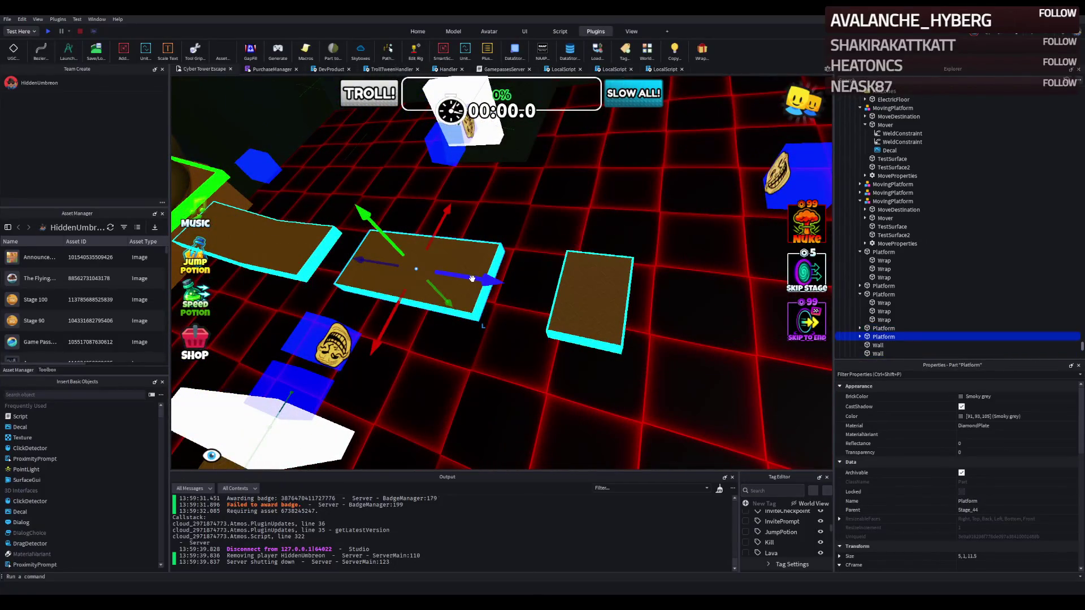
- Place the copied 5 × 1 × 11.5 brown platform about 27 studs farther along the course
left_click_drag(472, 278, 625, 292)
scroll(624, 285, "up", 5)
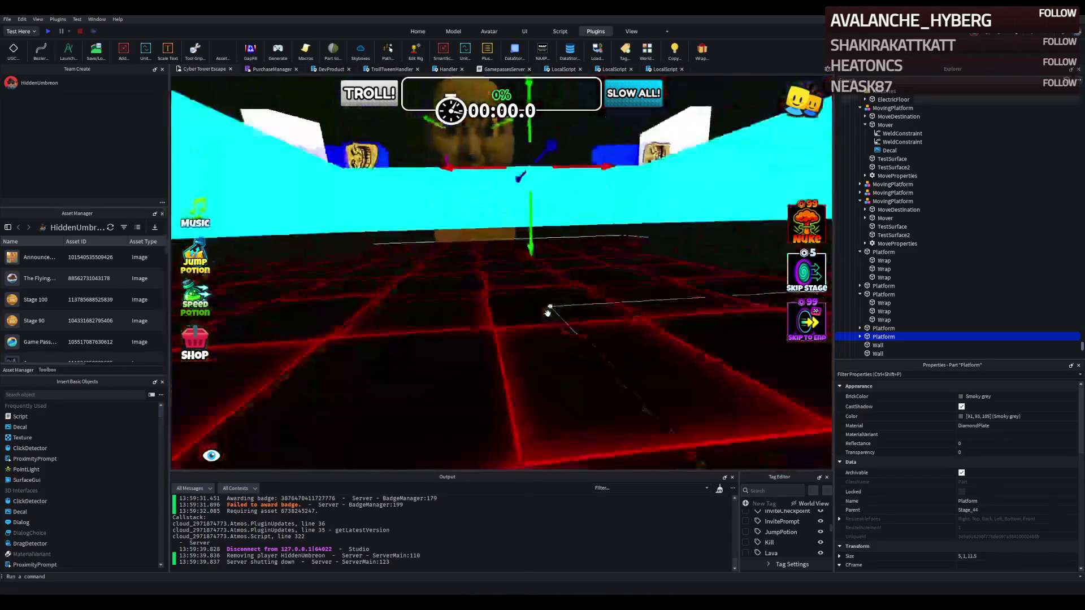
left_click(481, 232)
left_click(346, 252)
mouse_move(369, 281)
left_mouse_down()
mouse_move(527, 235)
mouse_move(682, 216)
mouse_move(650, 169)
mouse_move(621, 243)
mouse_move(552, 266)
mouse_move(545, 255)
mouse_move(590, 247)
left_mouse_up()
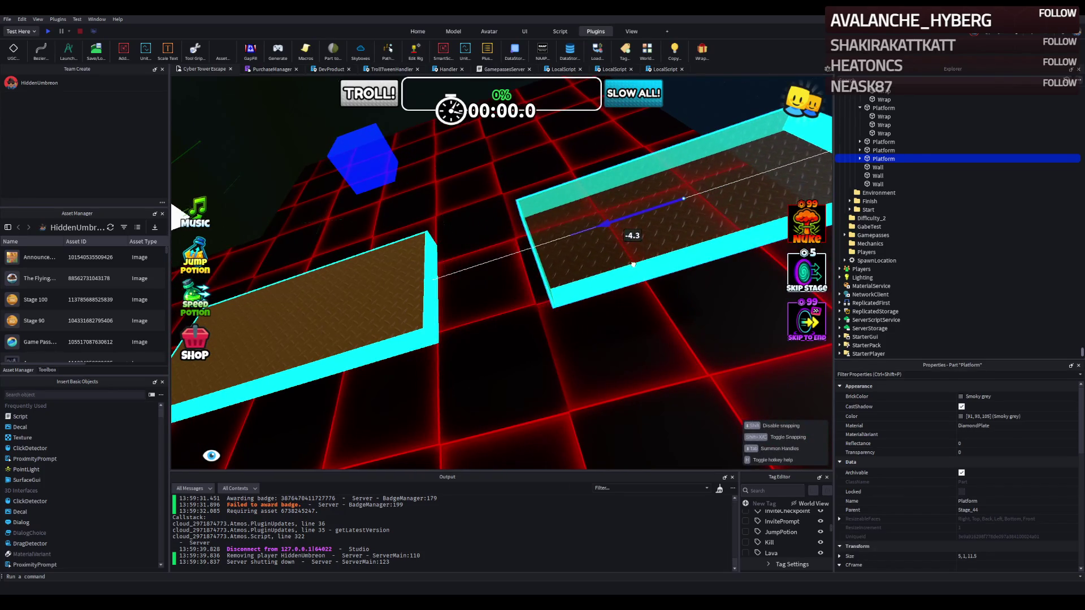
left_click_drag(641, 266, 686, 296)
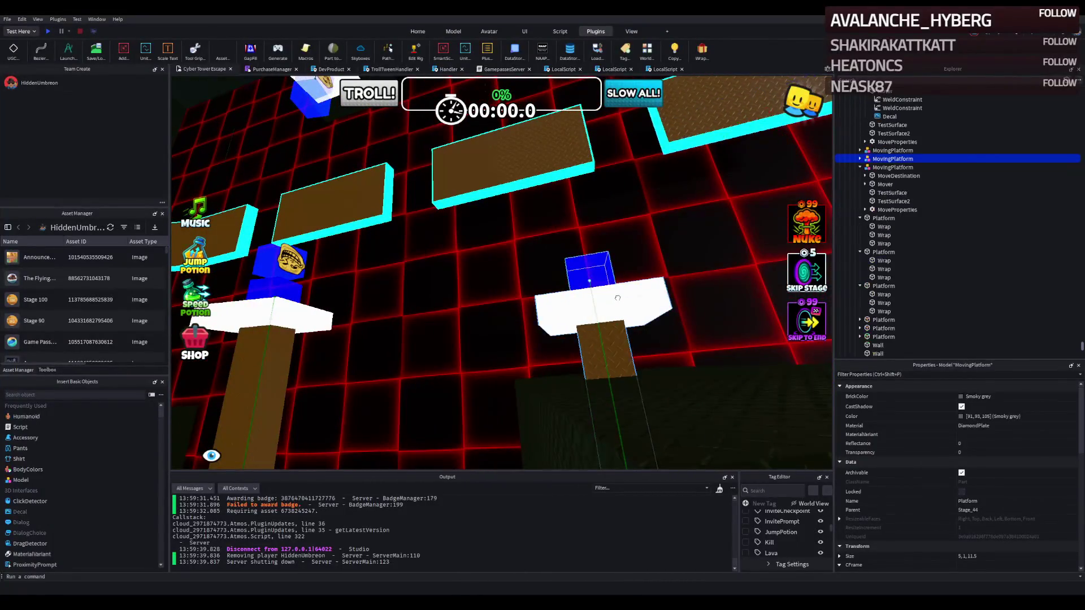
- Select the troll-face MovingPlatform model and nudge it slightly sideways
left_click(633, 312)
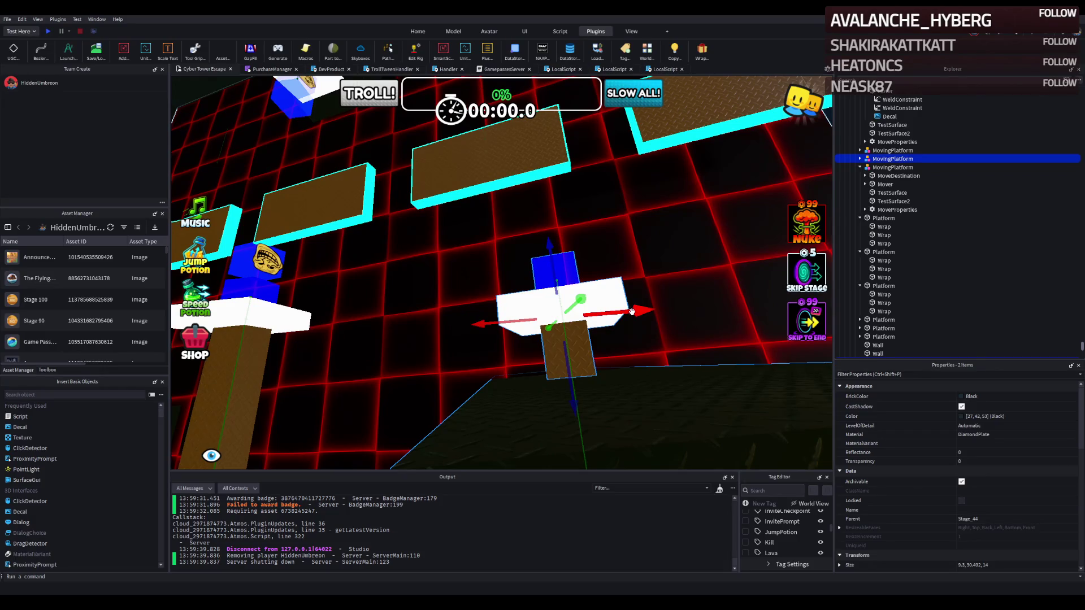
left_click(621, 293)
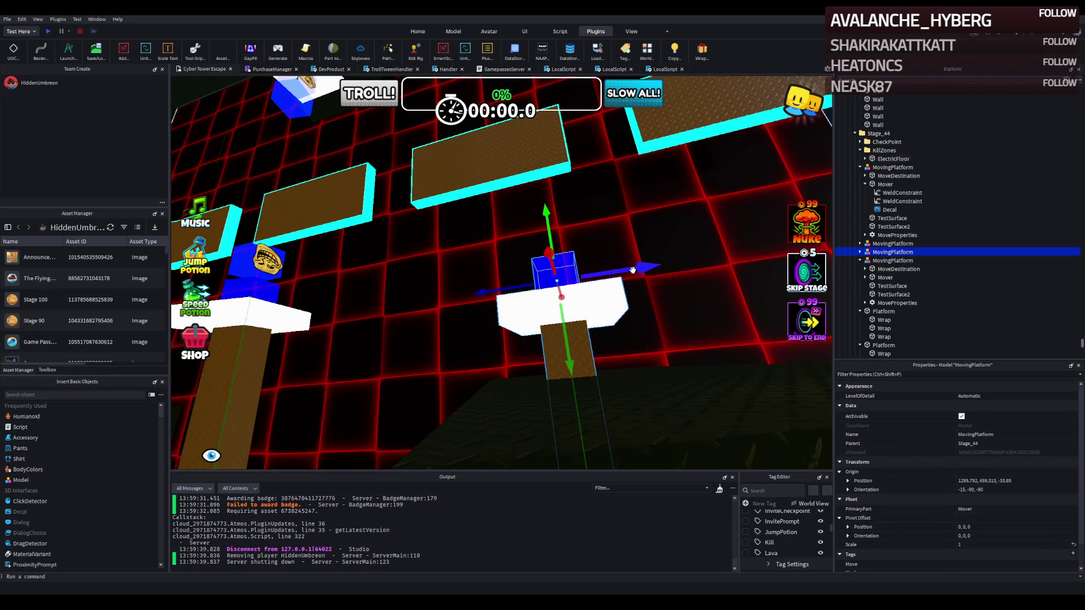
left_click_drag(633, 270, 624, 274)
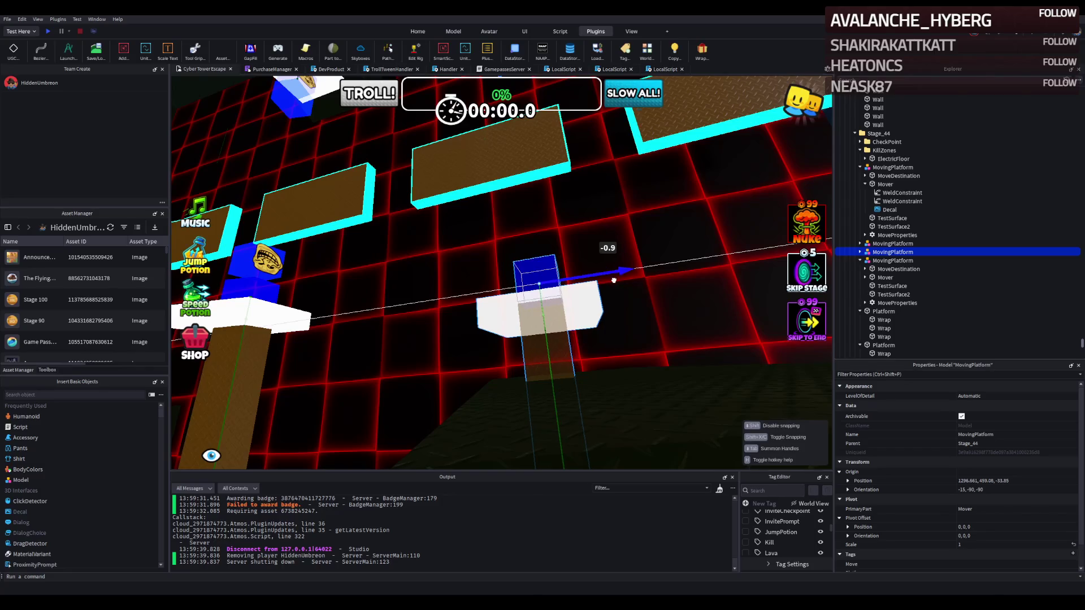
left_click_drag(613, 280, 615, 280)
- Shift a black wall slightly sideways and inspect a wall from the previous stage
left_click(637, 398)
key("f")
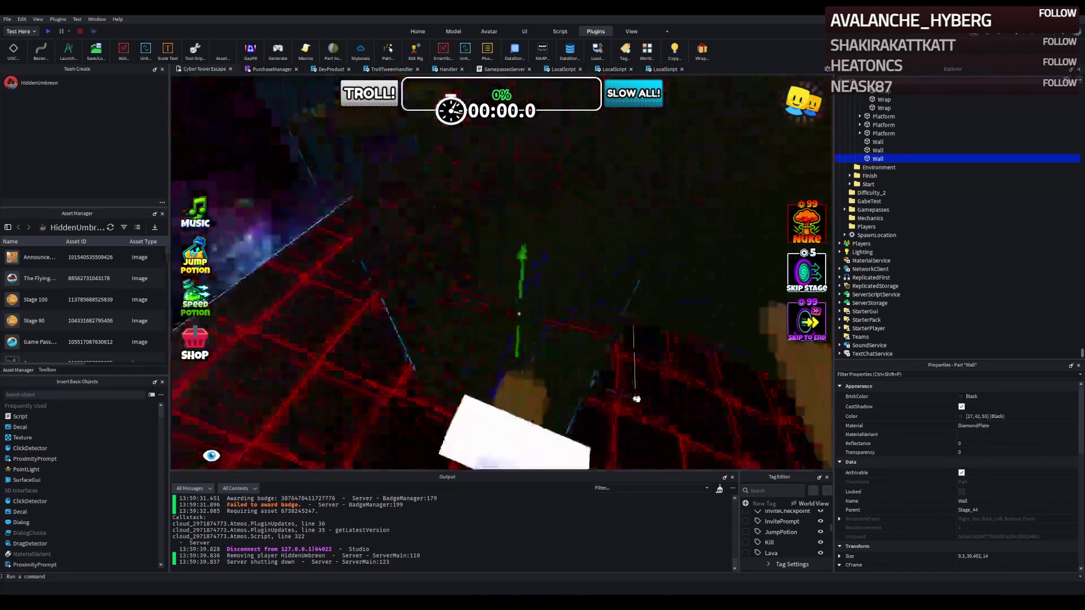
left_click_drag(512, 261, 534, 262)
left_click(636, 263)
key("f")
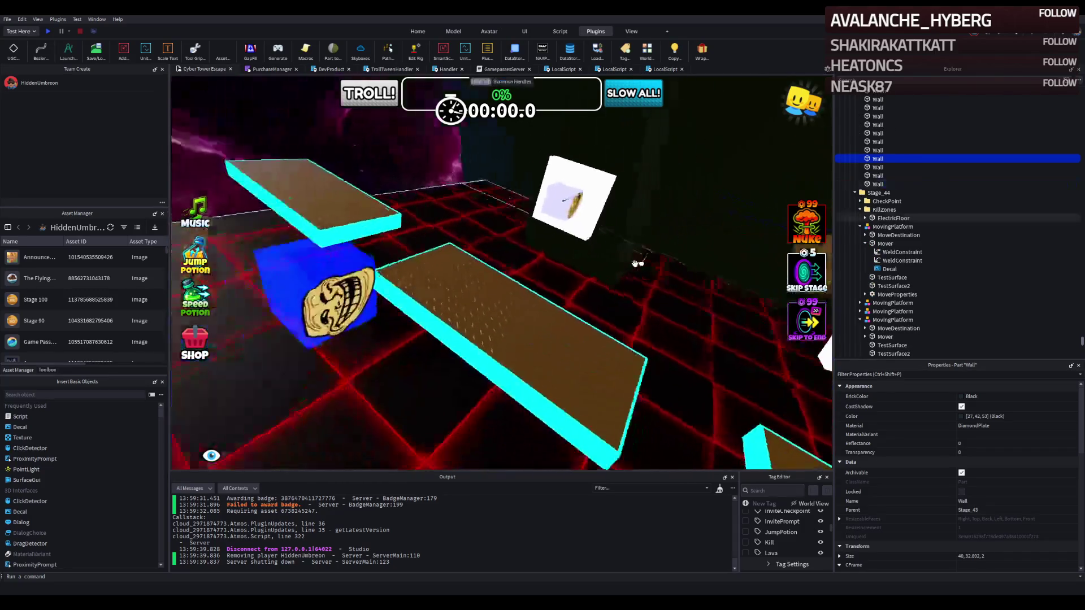
- Slide the moving platform along the path, undo it, and lower it slightly instead
left_click(633, 207)
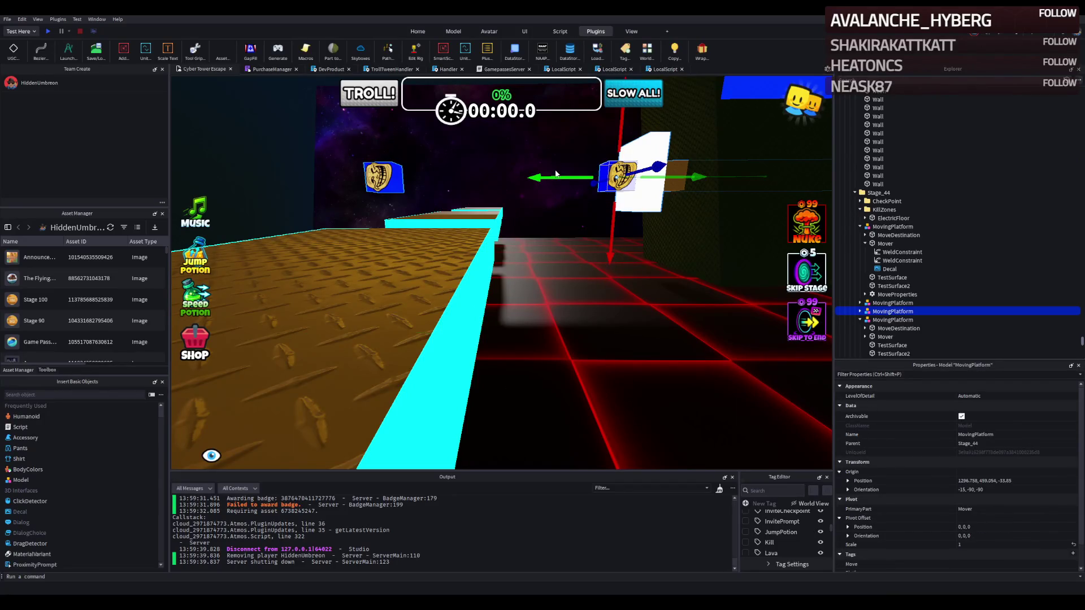
left_click_drag(553, 173, 409, 181)
left_click_drag(467, 215, 468, 218)
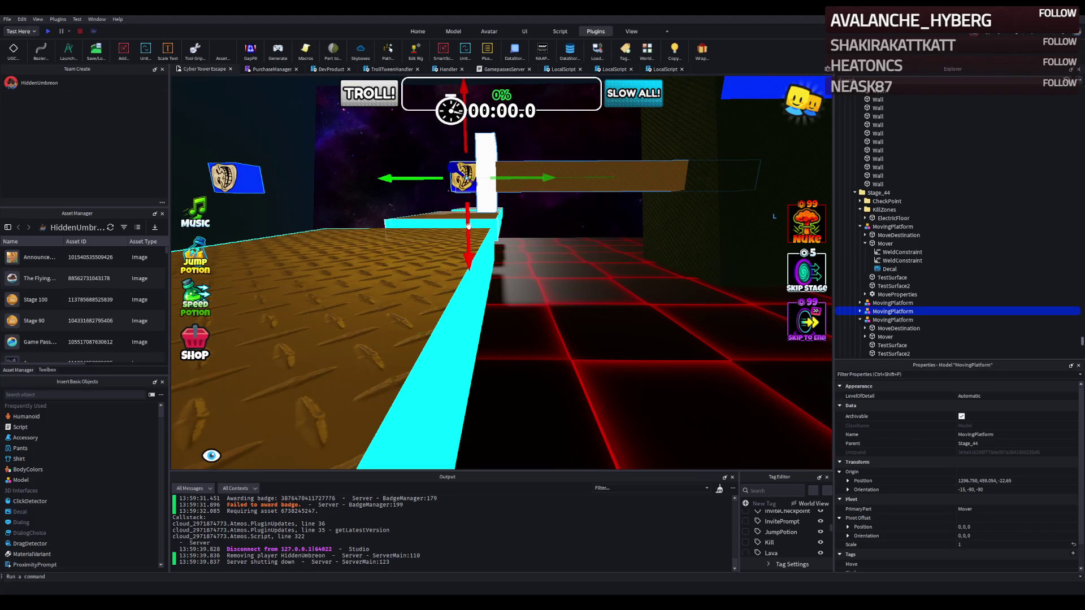
key("ctrl+z")
left_click_drag(611, 232, 581, 235)
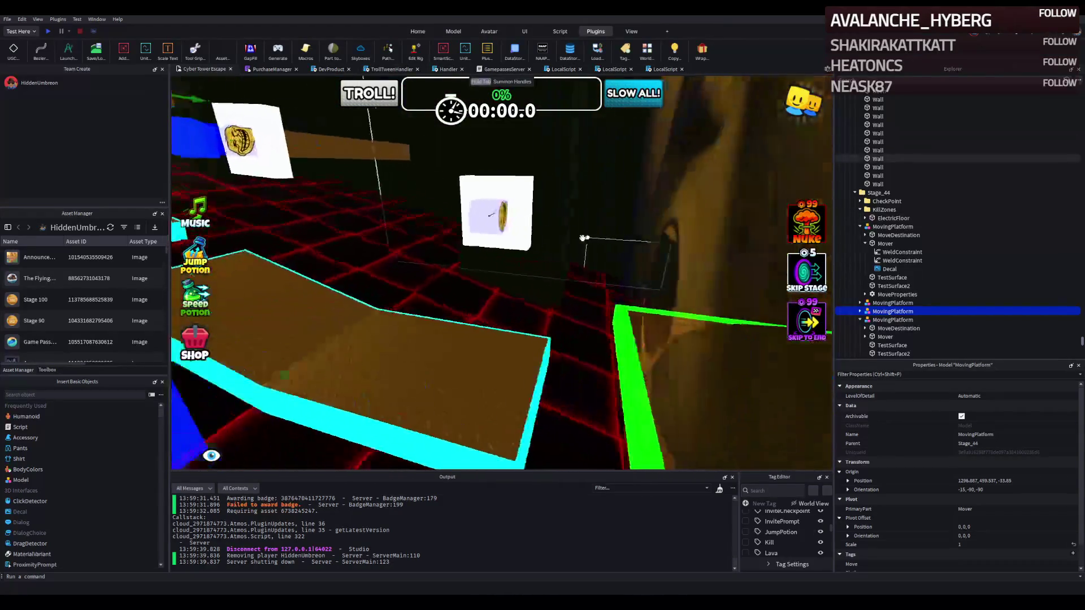
key("f")
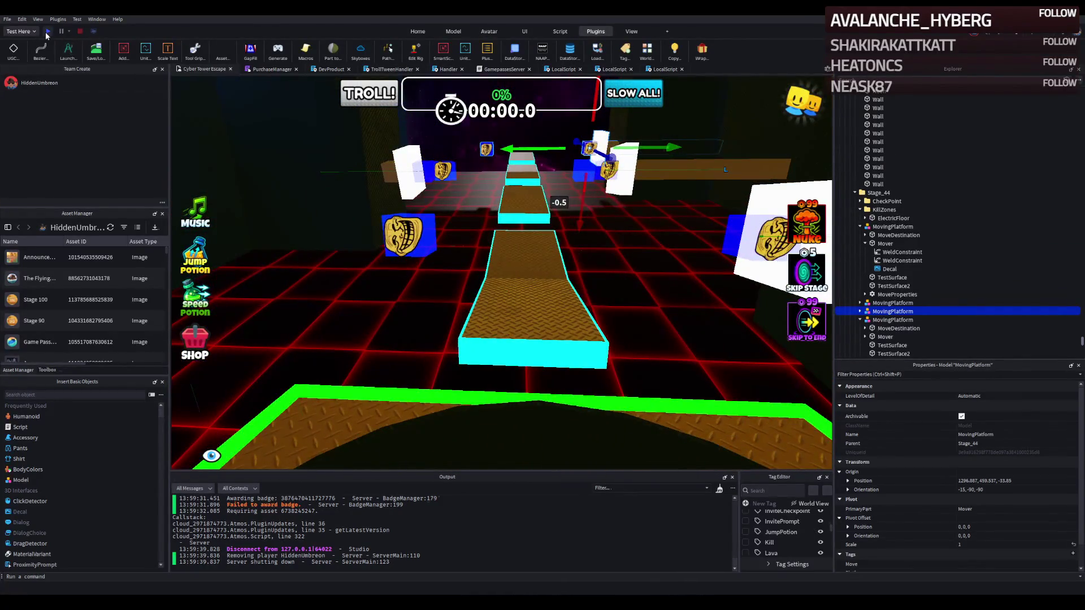
left_click(47, 31)
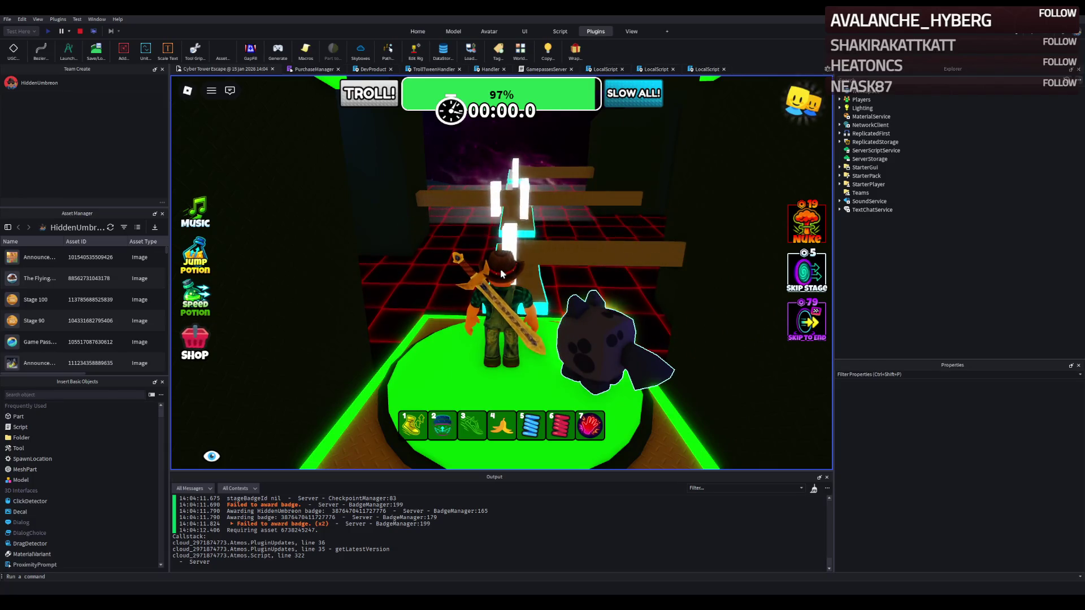
key("w")
key("w")
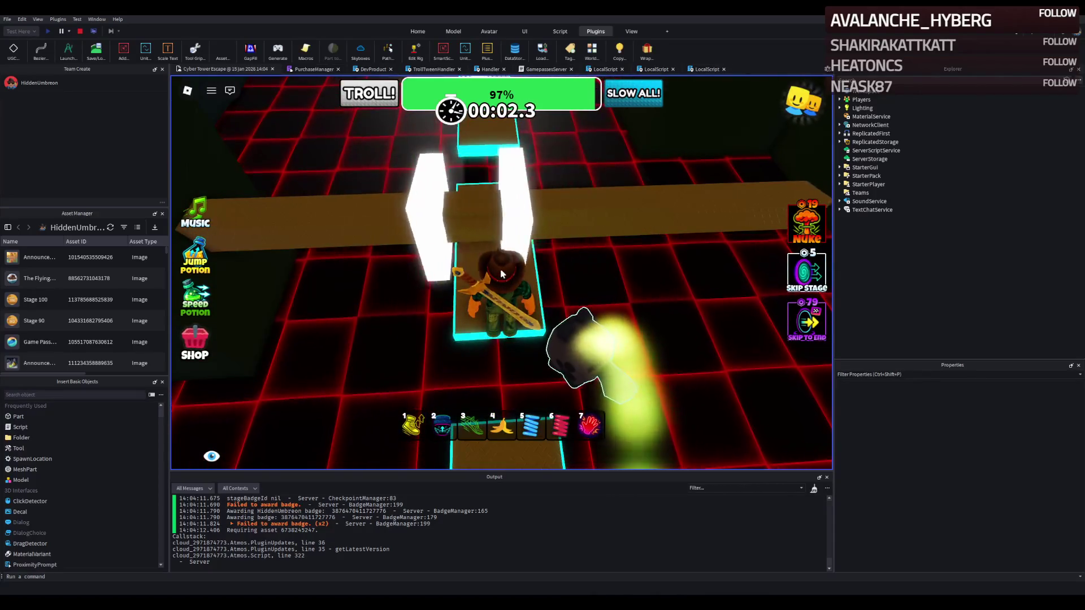
key("w")
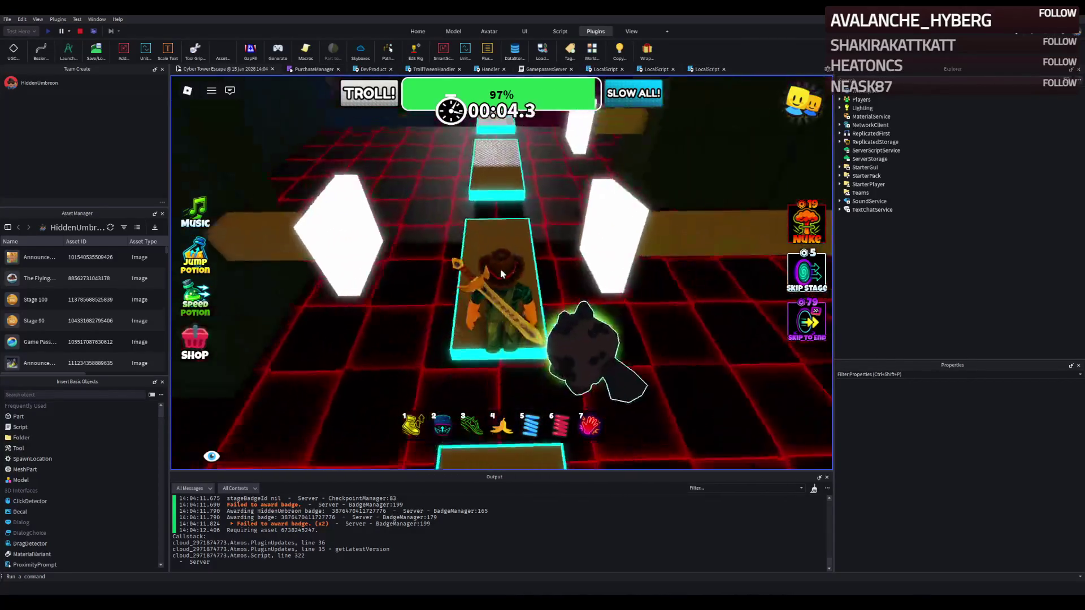
key("w")
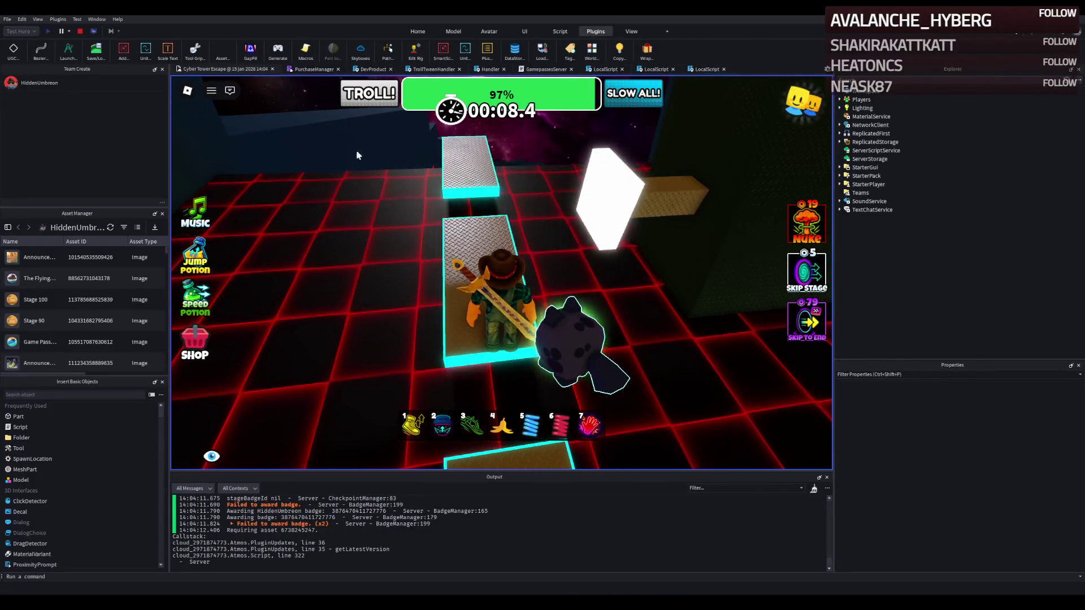
key("shift+F5")
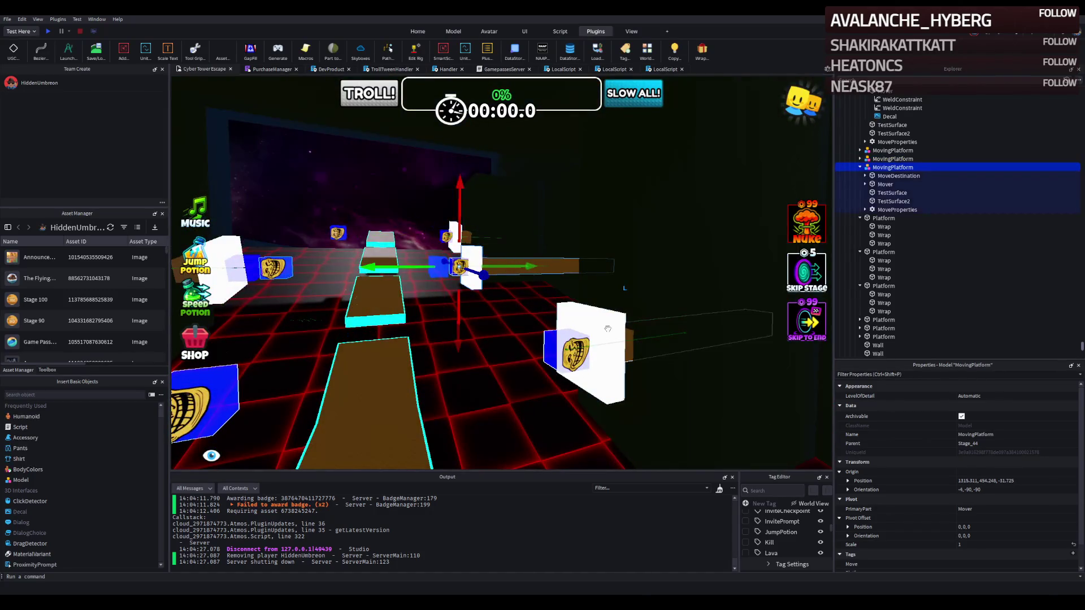
- Delete the extra moving platform and shorten a TestSurface part to 19.6
key("Delete")
scroll(629, 330, "up", 10)
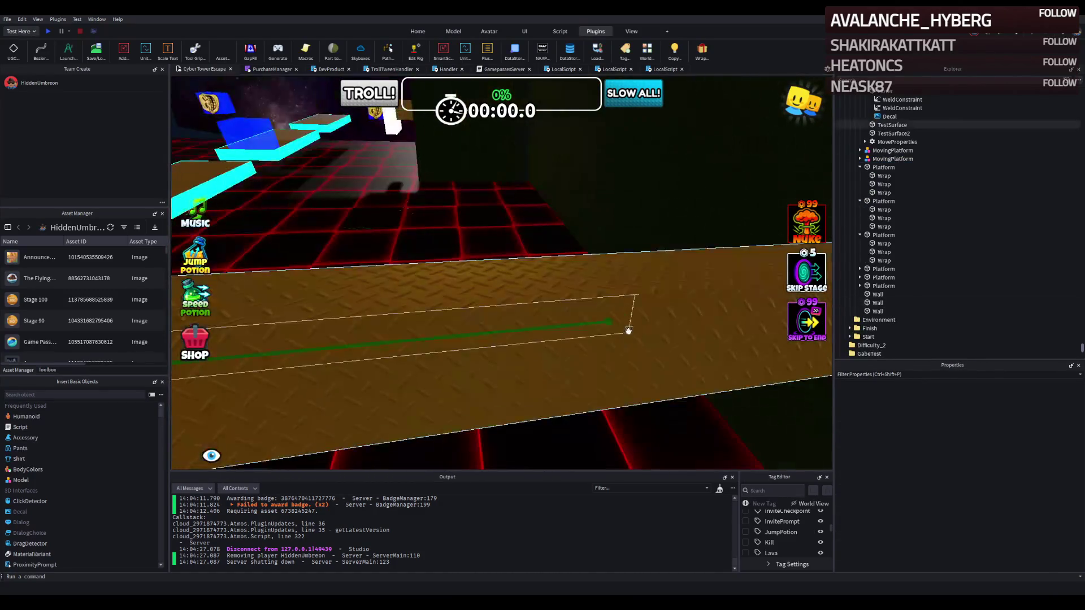
left_click(628, 331)
scroll(626, 328, "up", 8)
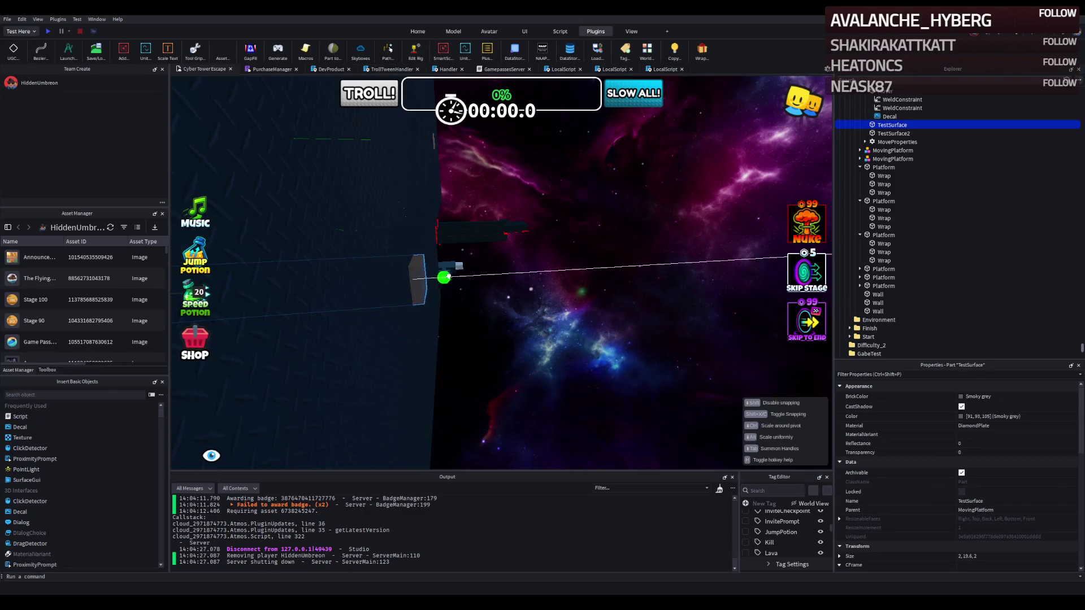
key("f")
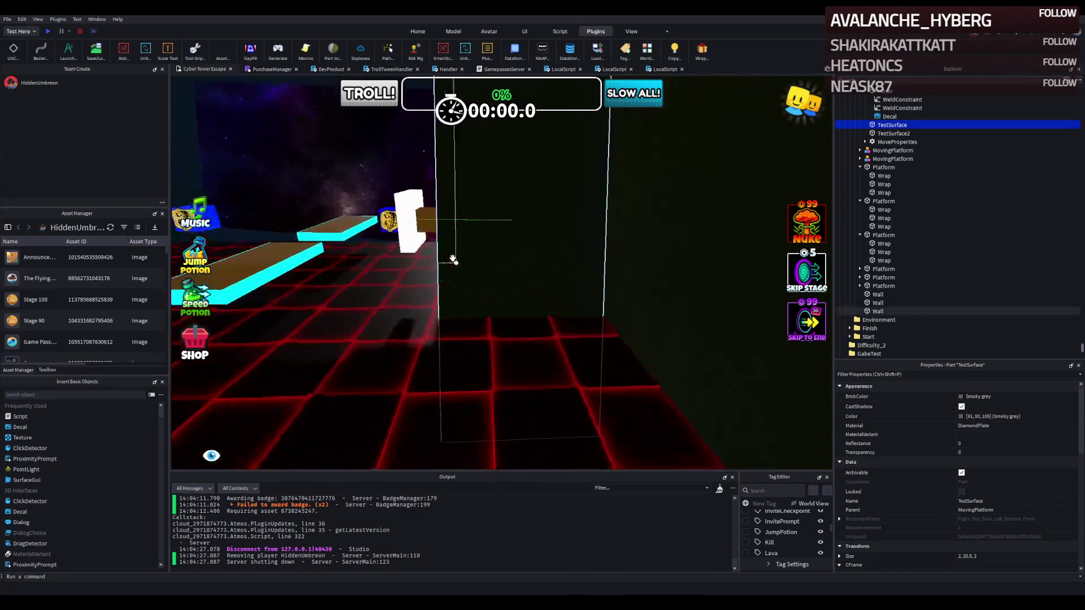
left_click(423, 226)
key("f")
left_click_drag(480, 218, 460, 218)
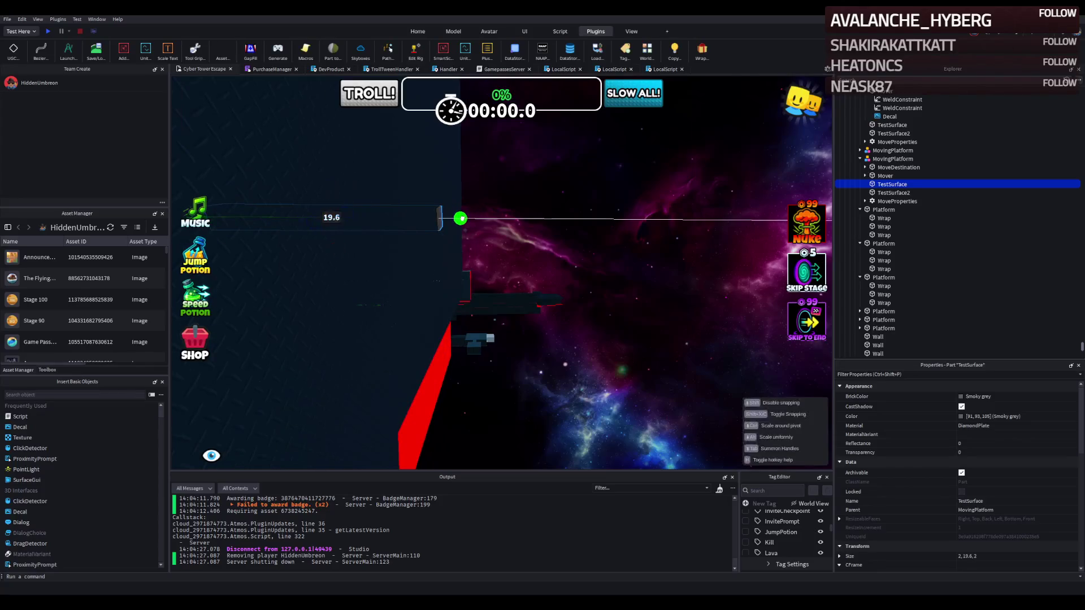
key("f")
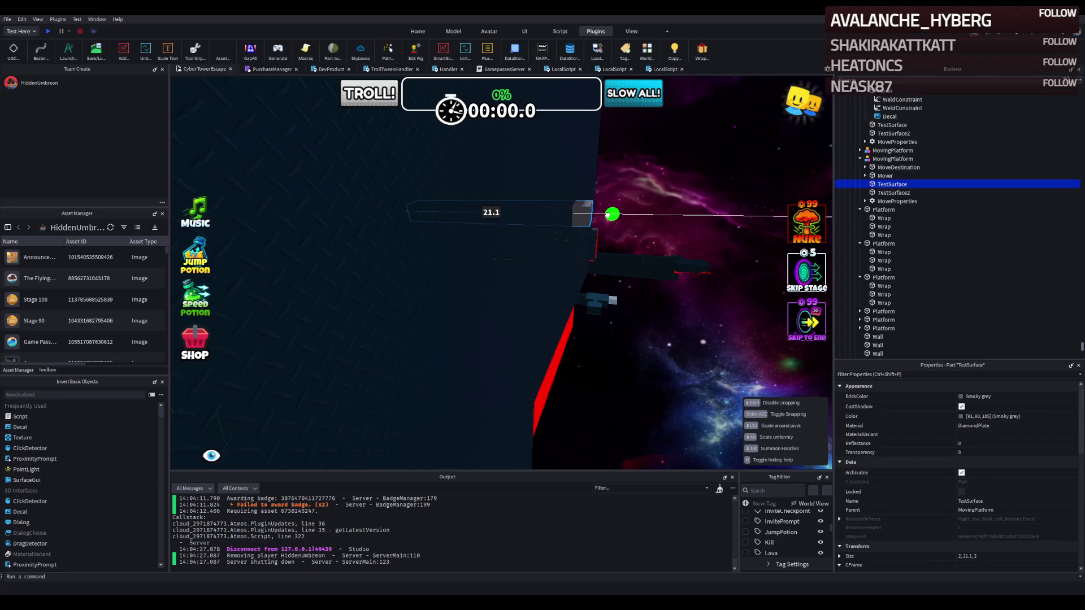
- Try shortening the tall TestSurface to 20.8, then undo it back to 21
left_click(569, 236)
key("f")
left_click_drag(445, 296, 425, 292)
key("ctrl+z")
key("f")
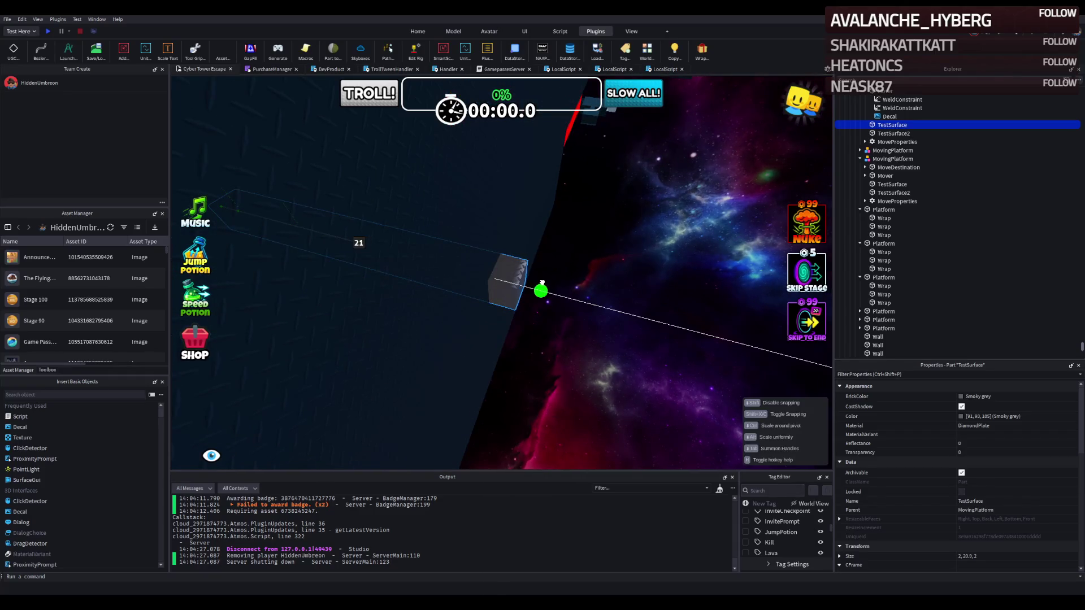
scroll(542, 281, "down", 10)
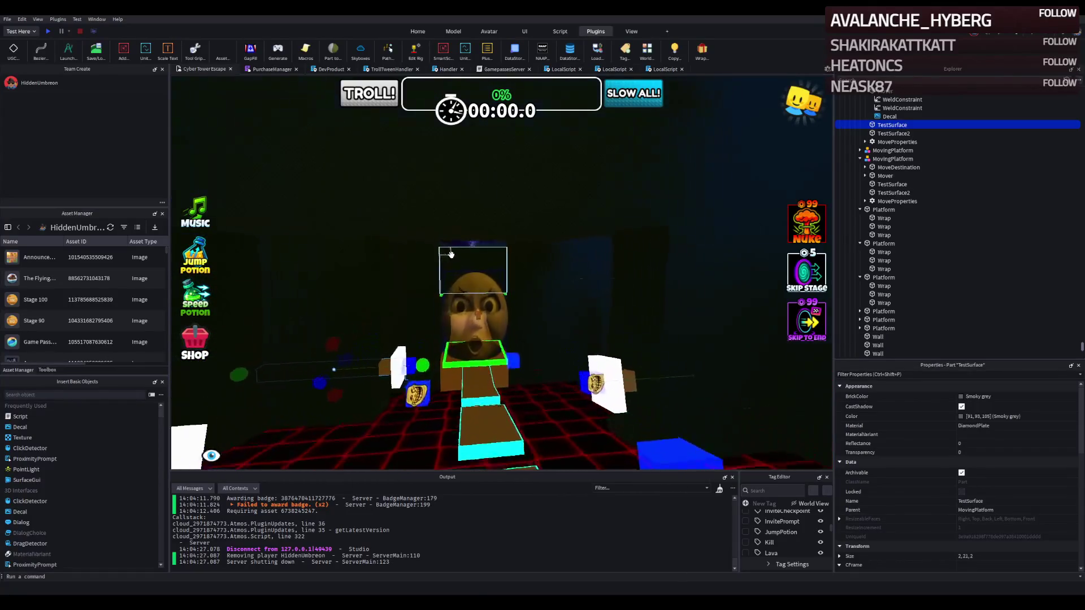
- Make the Roof part taller, from 10 to about 12.6
left_click(457, 251)
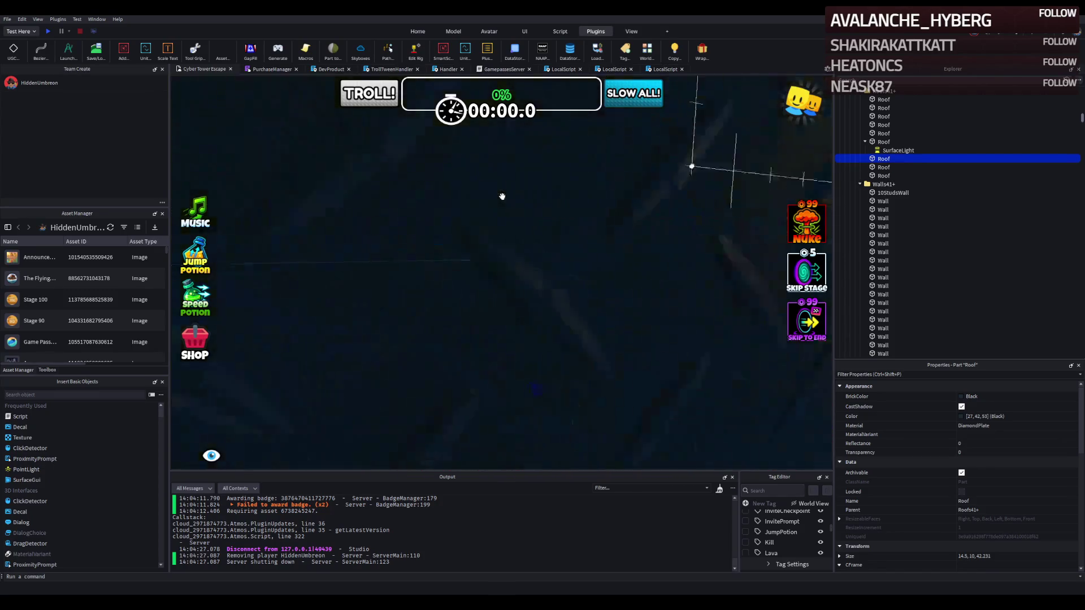
left_click_drag(462, 266, 457, 274)
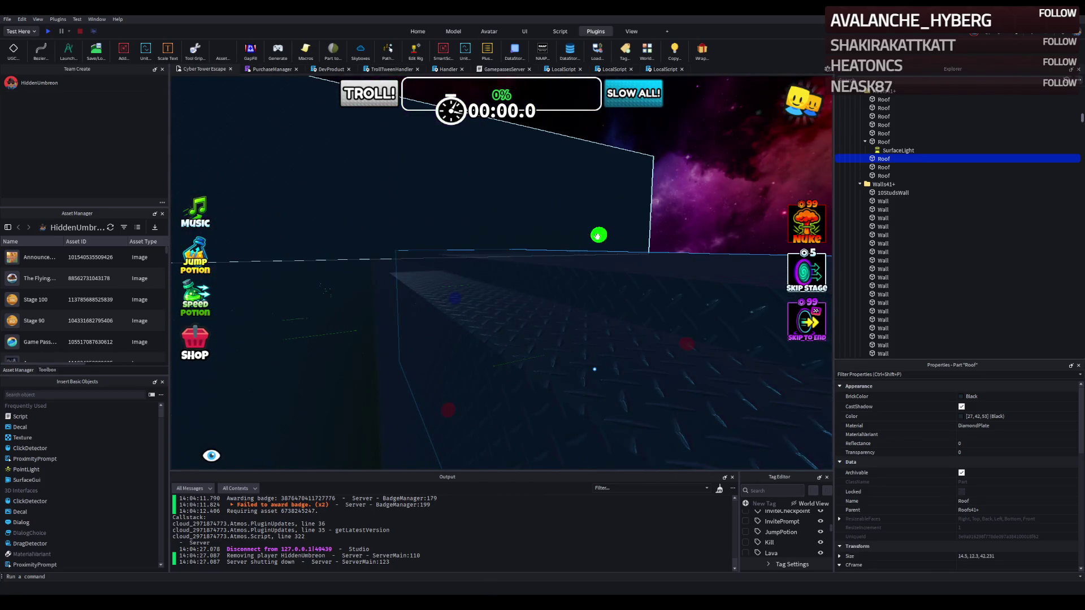
left_click_drag(600, 250, 600, 250)
left_click(690, 215)
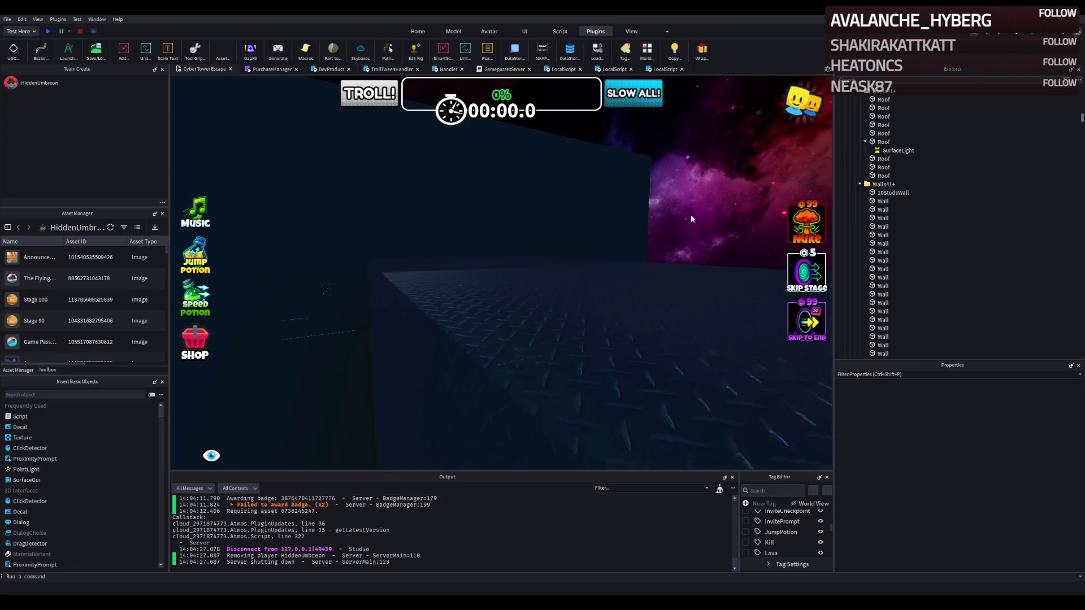
scroll(691, 215, "up", 10)
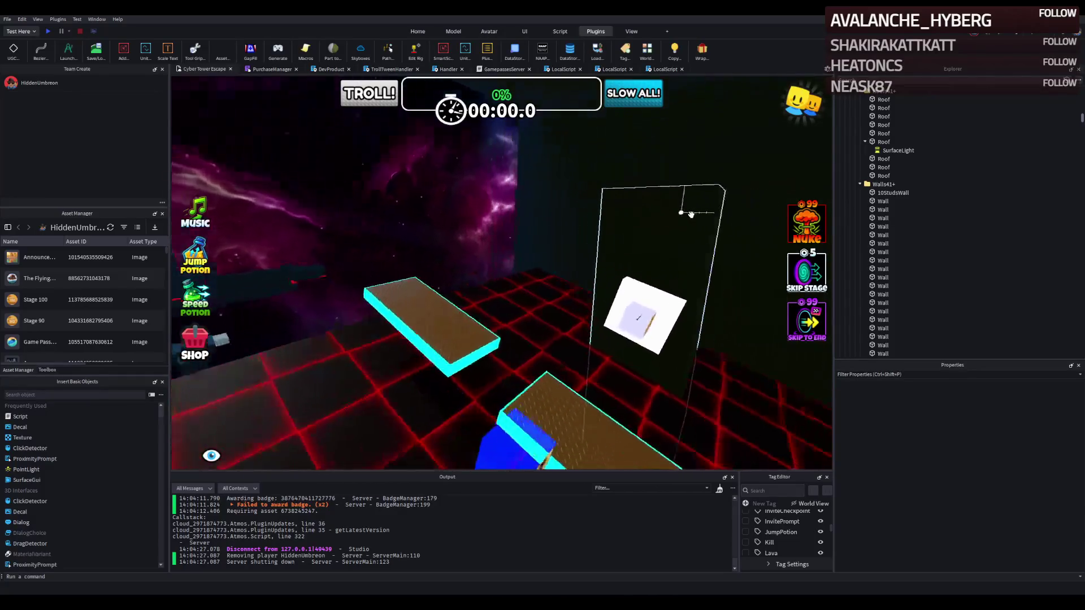
- Slide a brown platform along the path, then nudge it back a little
left_click(676, 297)
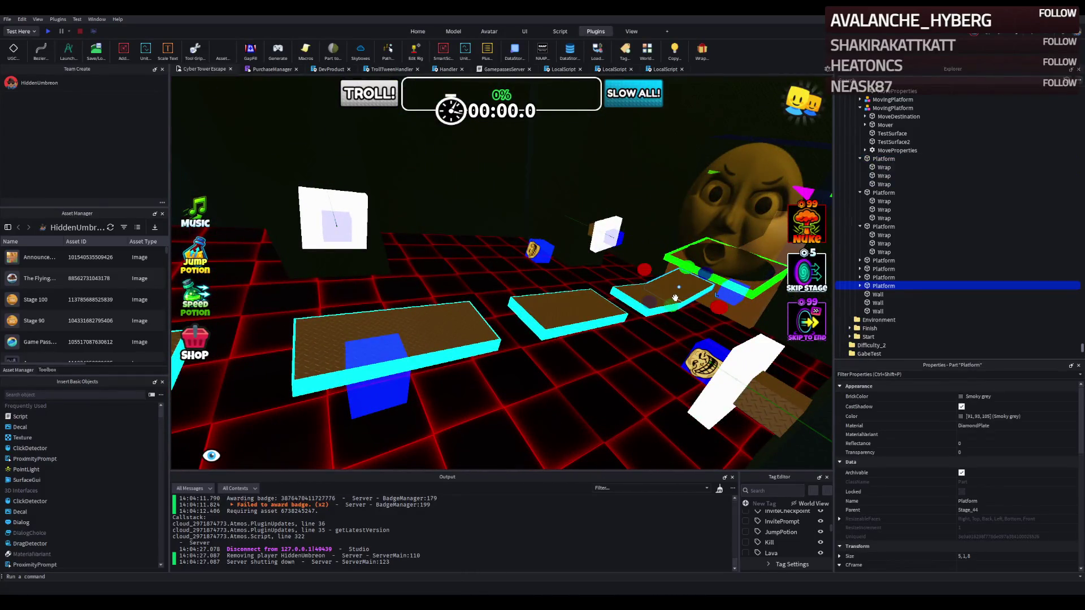
mouse_move(665, 300)
left_mouse_down()
mouse_move(440, 277)
mouse_move(421, 226)
mouse_move(388, 217)
mouse_move(396, 232)
left_mouse_up()
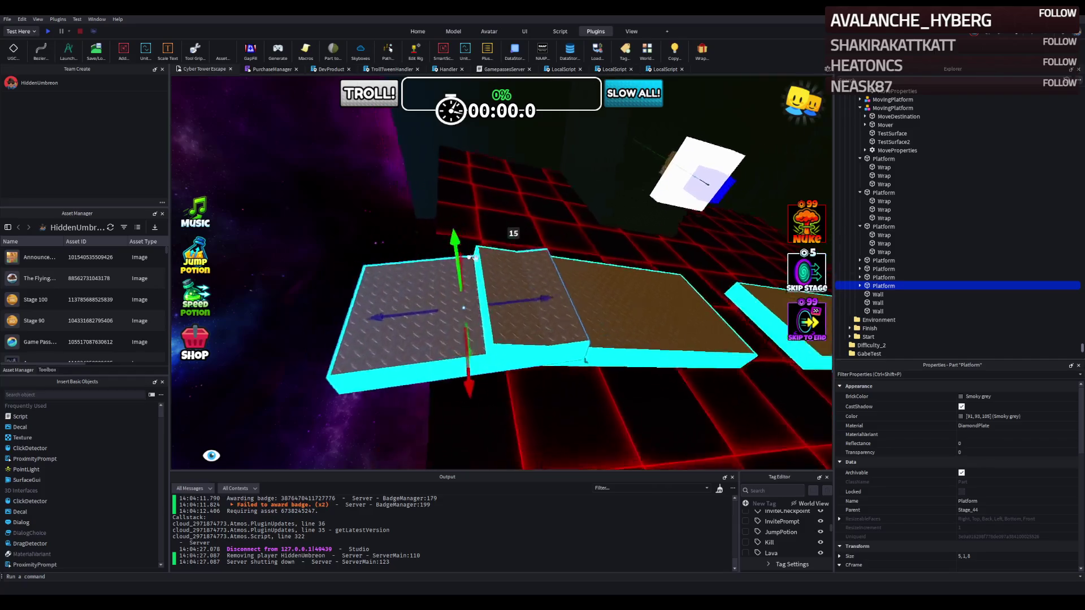
scroll(513, 225, "up", 3)
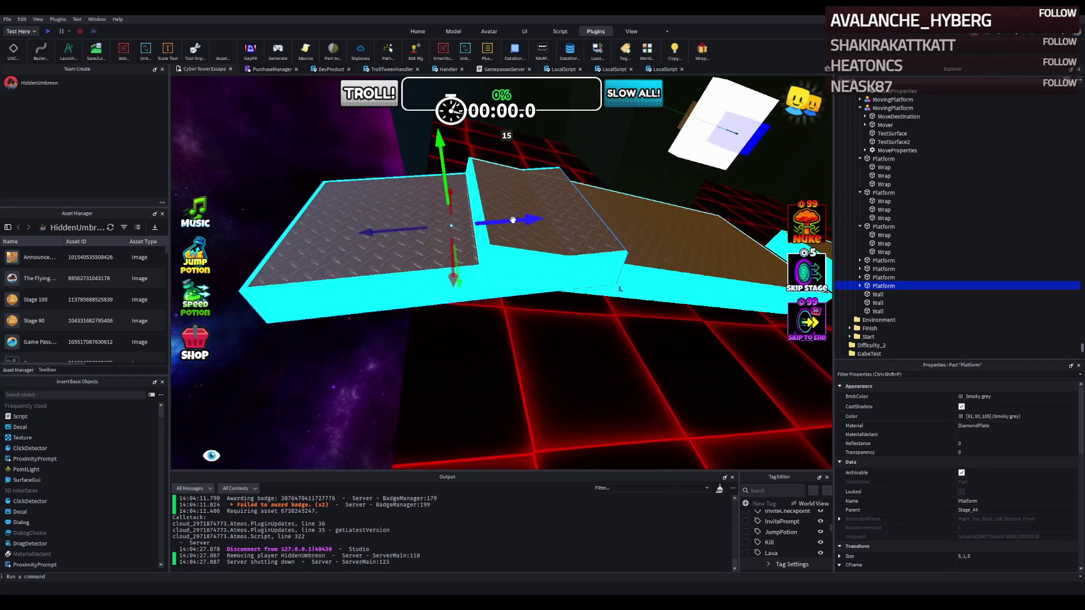
mouse_move(513, 220)
left_mouse_down()
mouse_move(404, 238)
mouse_move(420, 252)
left_mouse_up()
scroll(446, 254, "up", 5)
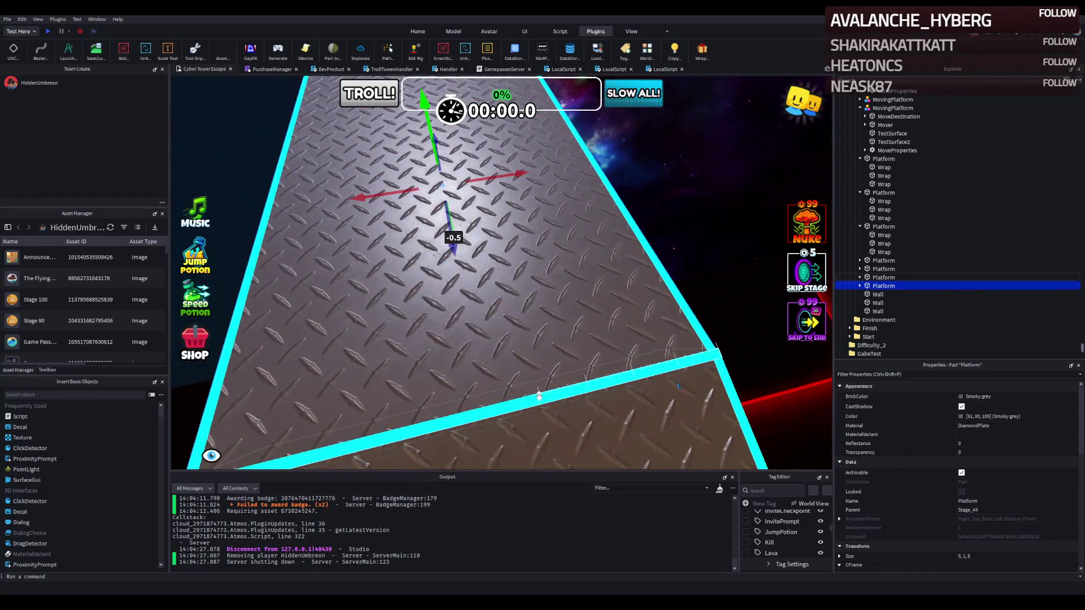
- Delete one cyan trim strip and slide another trim strip sideways
left_click(541, 401)
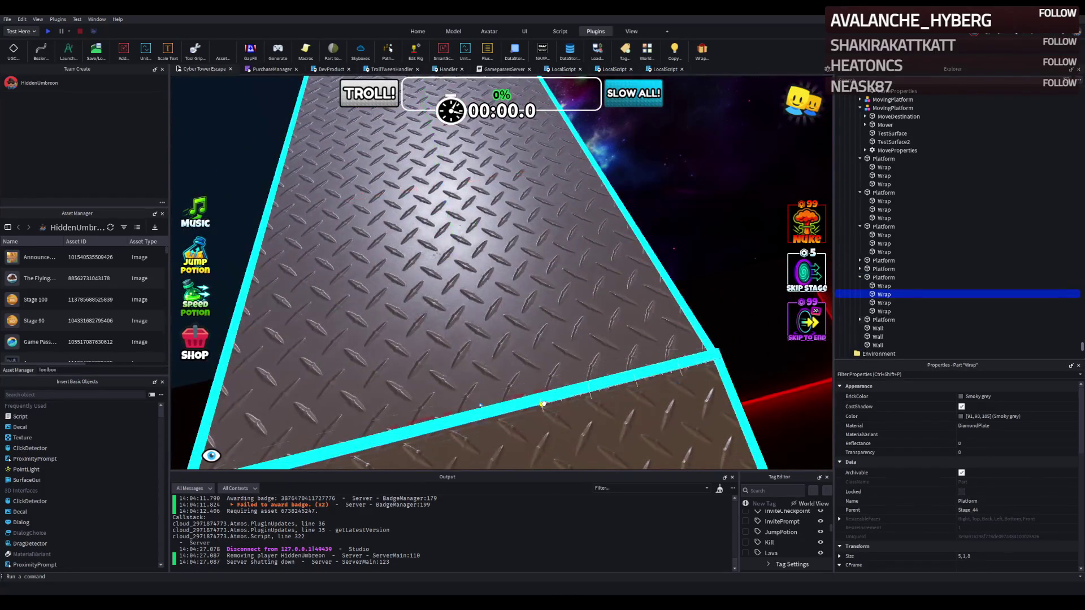
key("Delete")
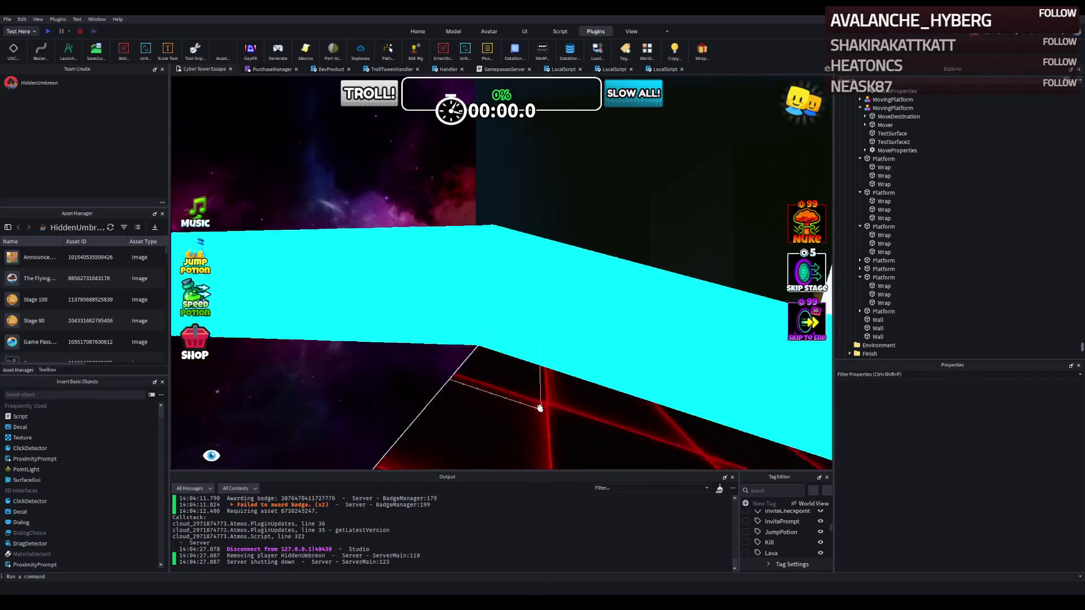
left_click(447, 327)
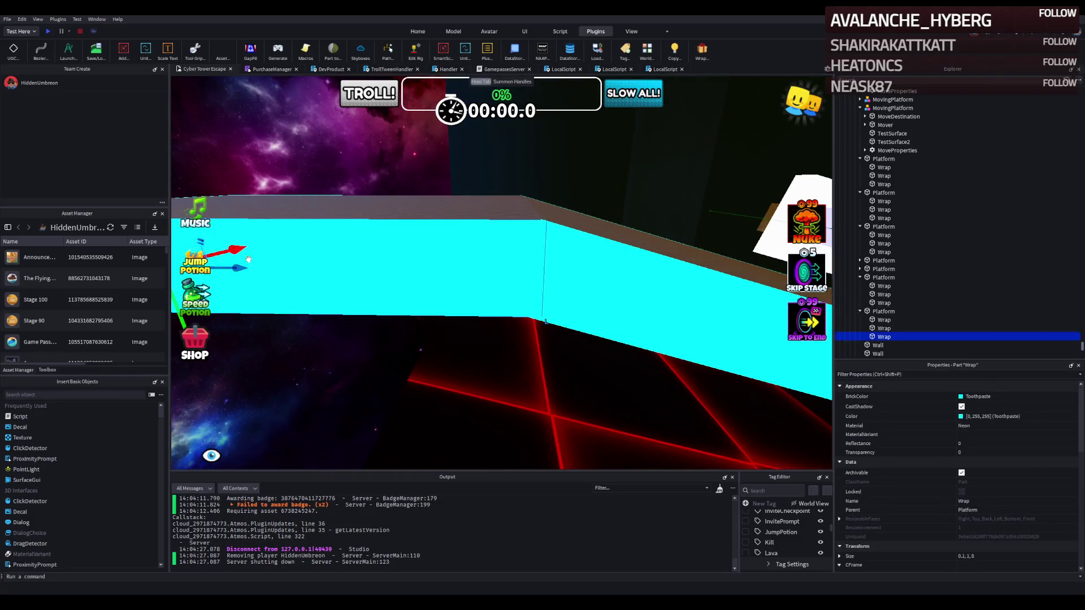
left_click_drag(249, 258, 474, 247)
- Shift the platform beside the trim slightly to open a gap
left_click(498, 208)
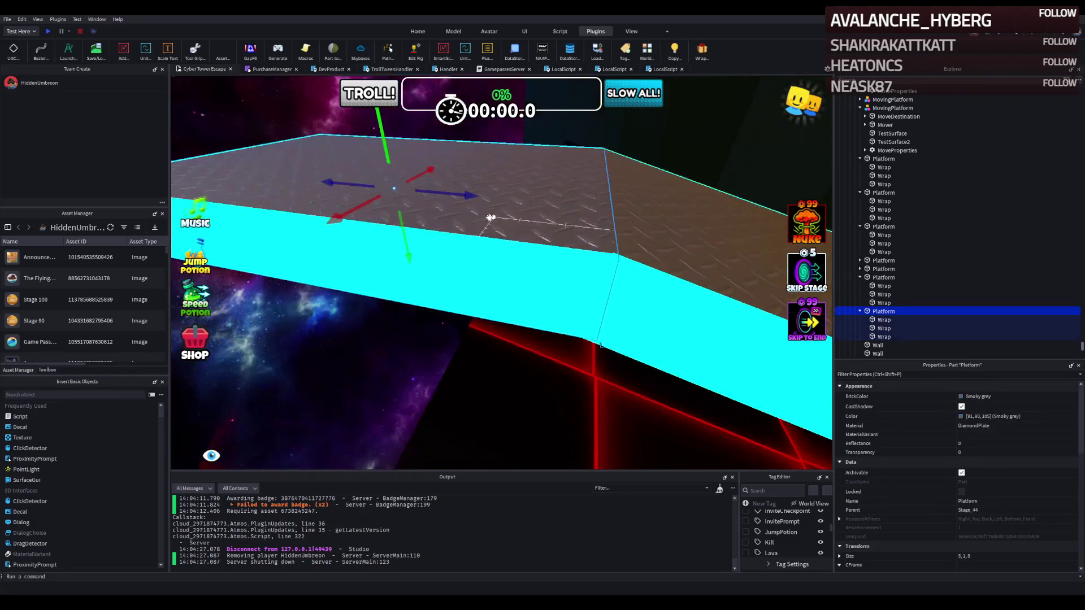
left_click_drag(452, 196, 427, 195)
key("w")
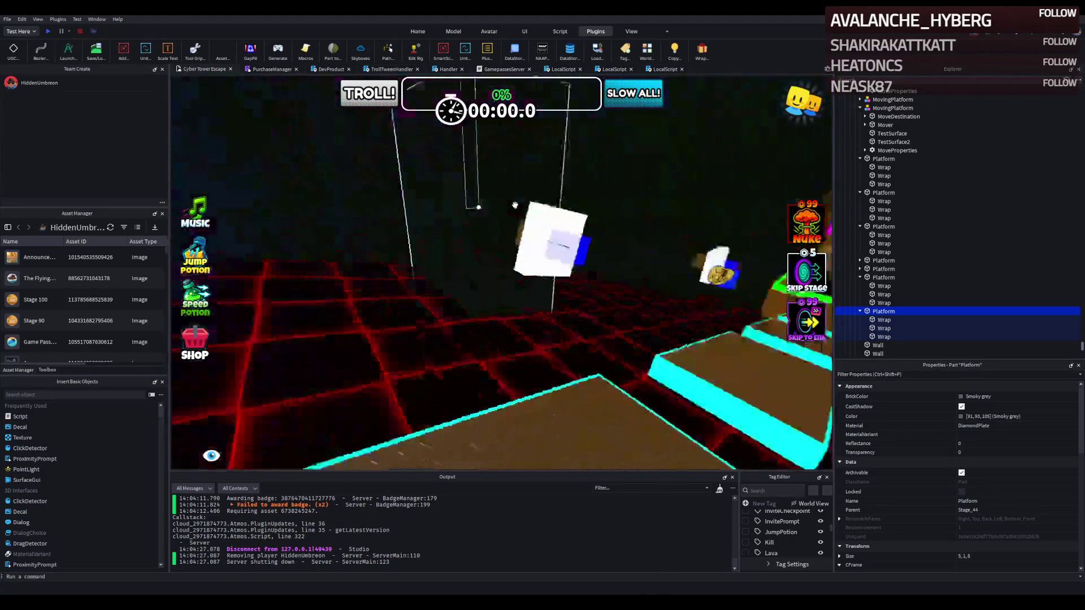
left_click(519, 219)
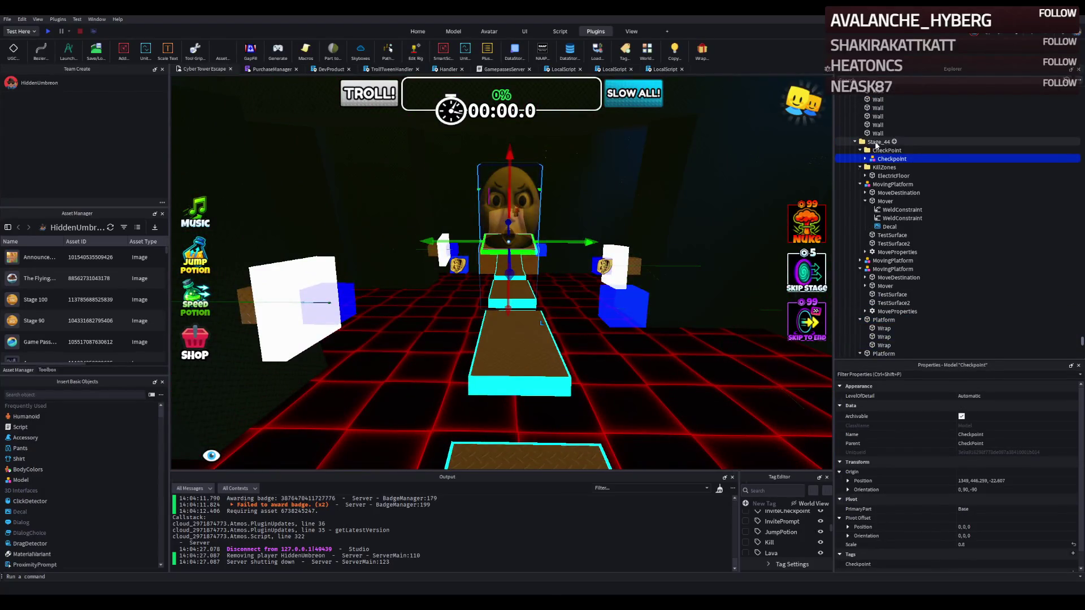
- Inspect Stage_44's platforms, then duplicate the stage and name the copy Stage_45
left_click(876, 168)
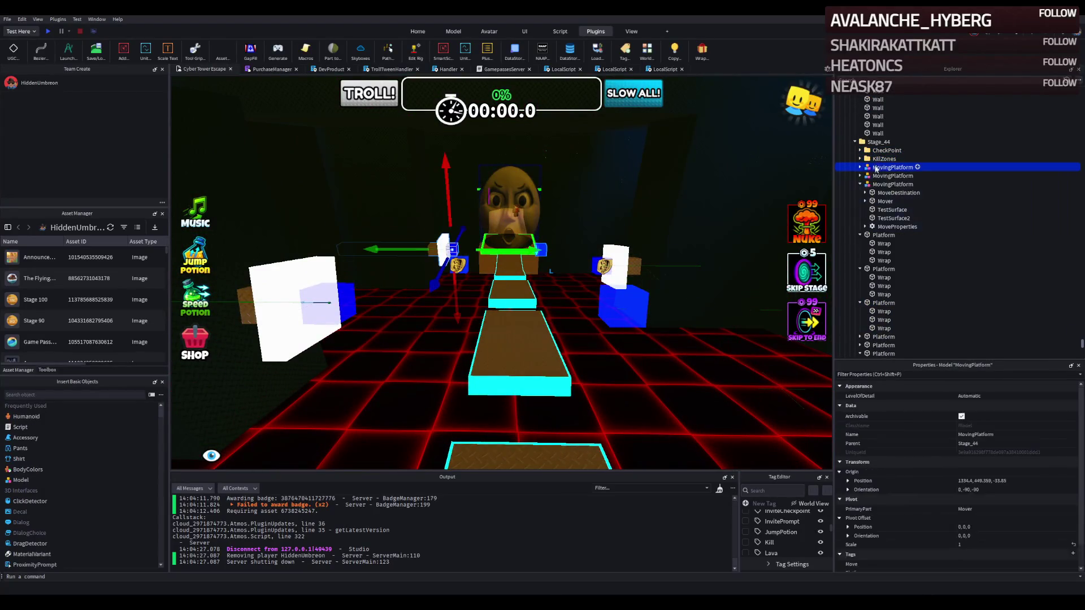
left_click(860, 184)
left_click(879, 210)
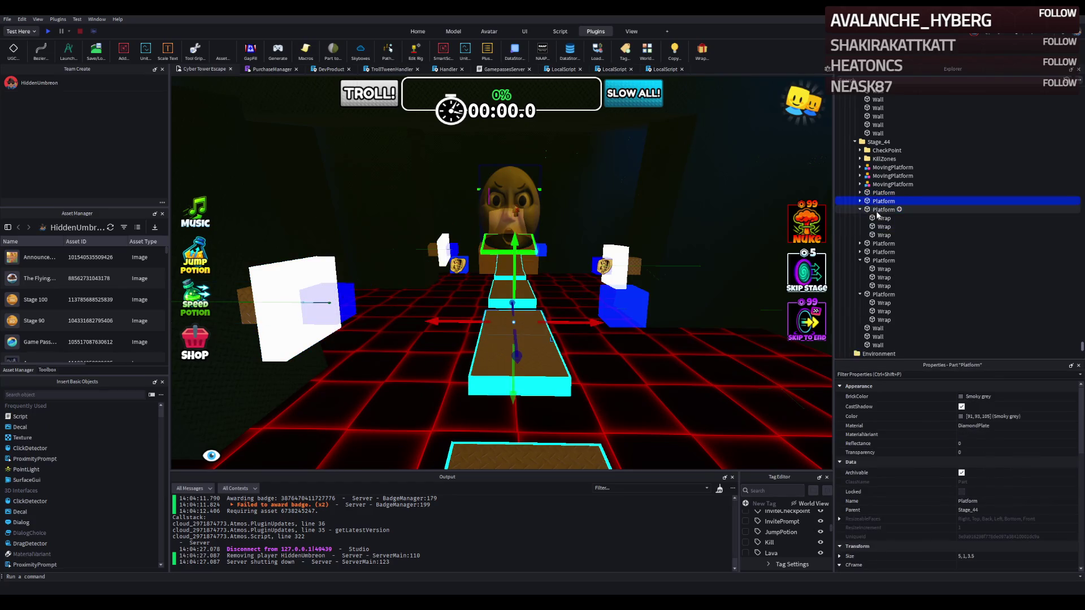
left_click(876, 235)
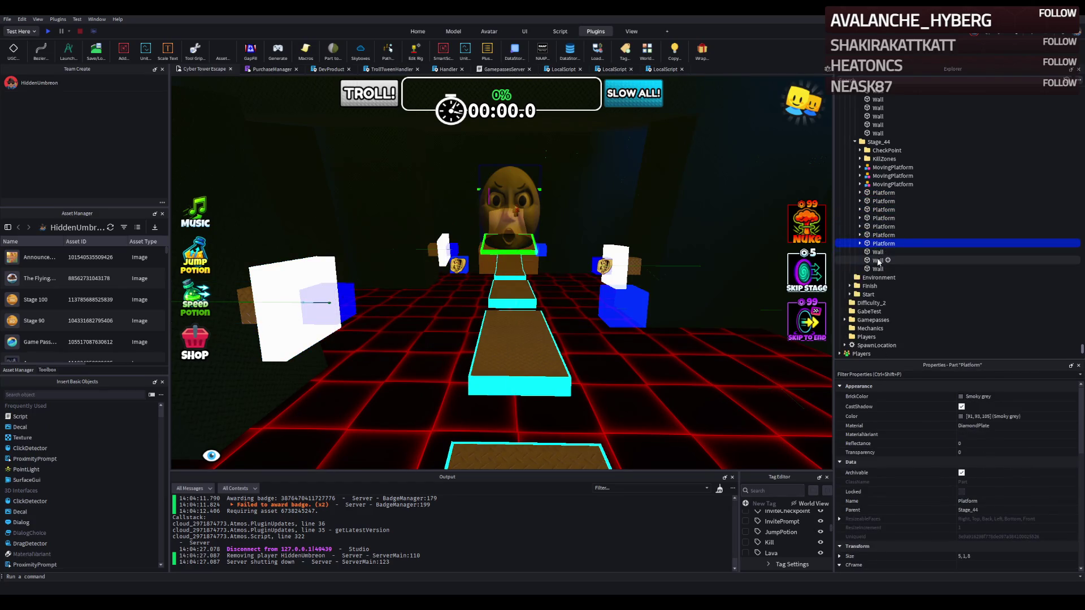
key("f")
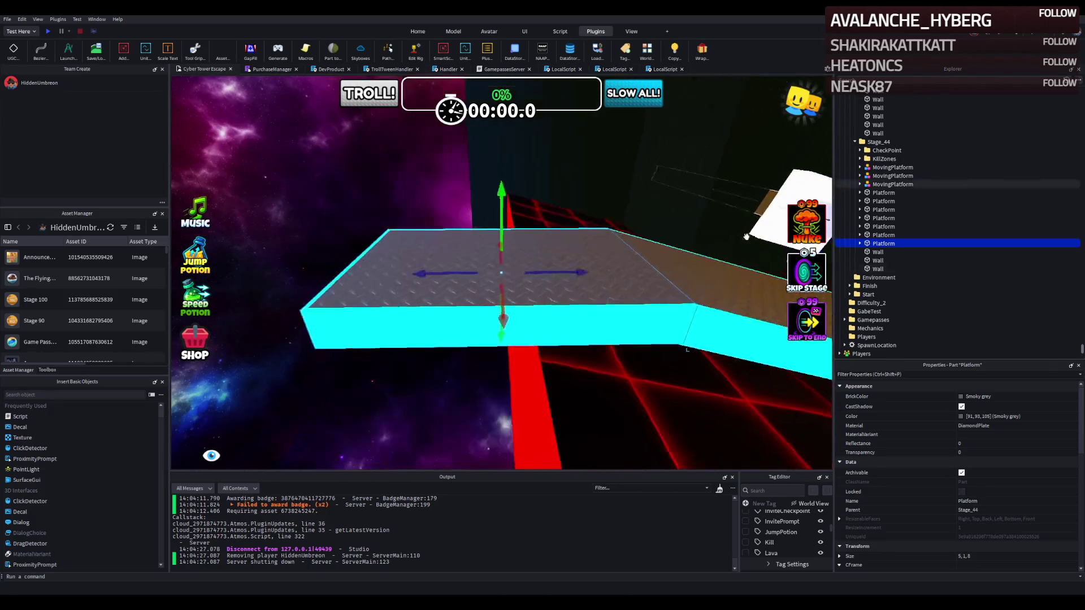
left_click(542, 251)
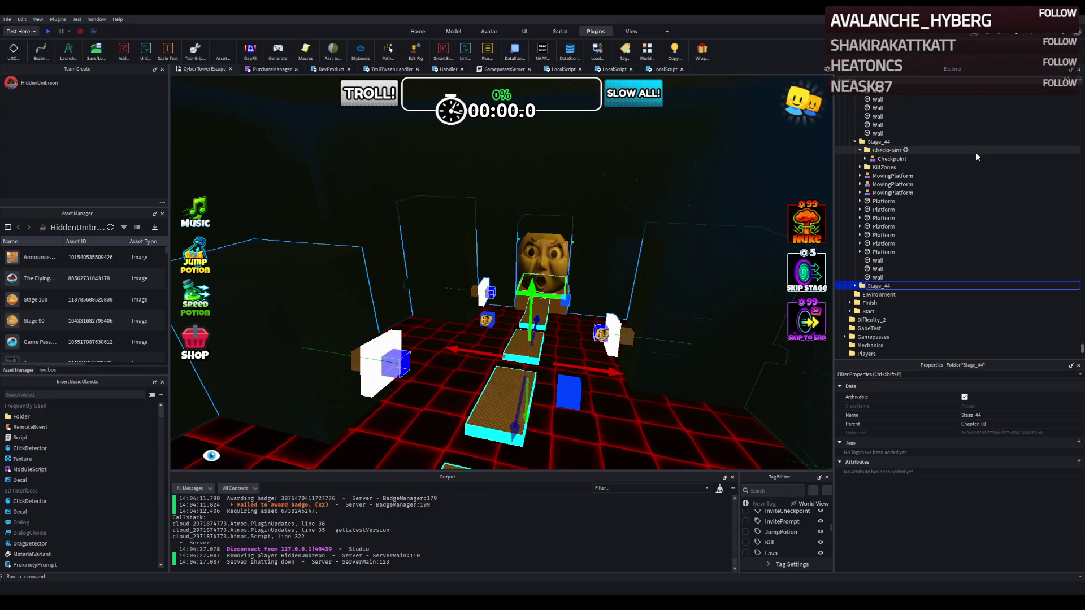
key("Right")
- Delete Stage_45's moving platforms, platforms and walls, keeping its KillZones and CheckPoint
left_click(893, 310)
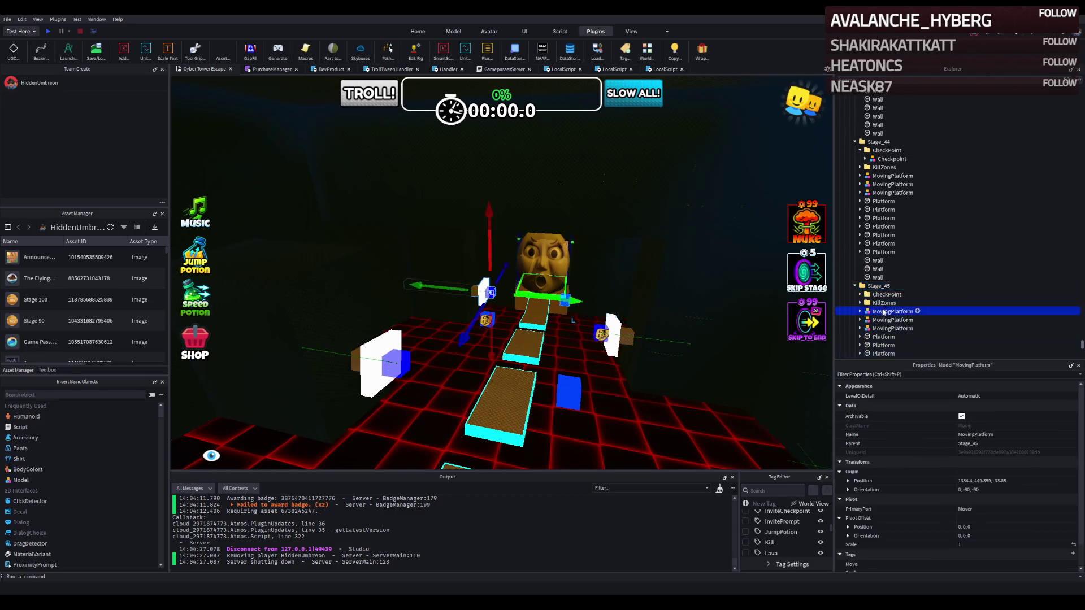
scroll(880, 325, "down", 3)
left_click(870, 342, "shift")
key("Delete")
double_click(879, 232)
key("Down")
left_click(878, 225)
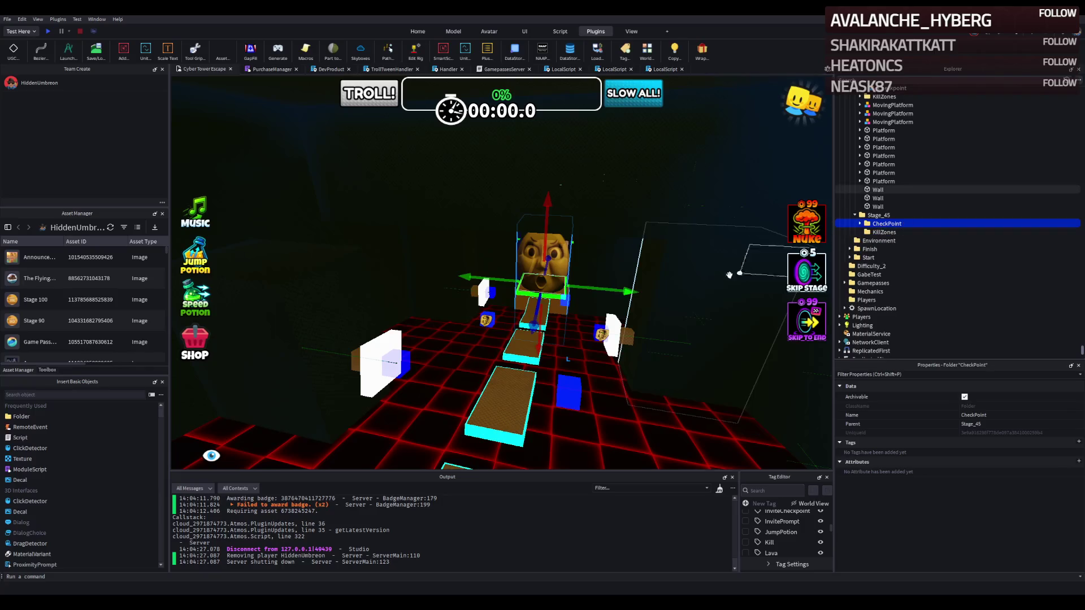
- Move Stage_45's checkpoint to the walkway end, shifting it about 15 studs along one axis
key("w")
mouse_move(542, 265)
left_mouse_down()
mouse_move(556, 249)
mouse_move(376, 274)
left_mouse_up()
scroll(395, 271, "up", 5)
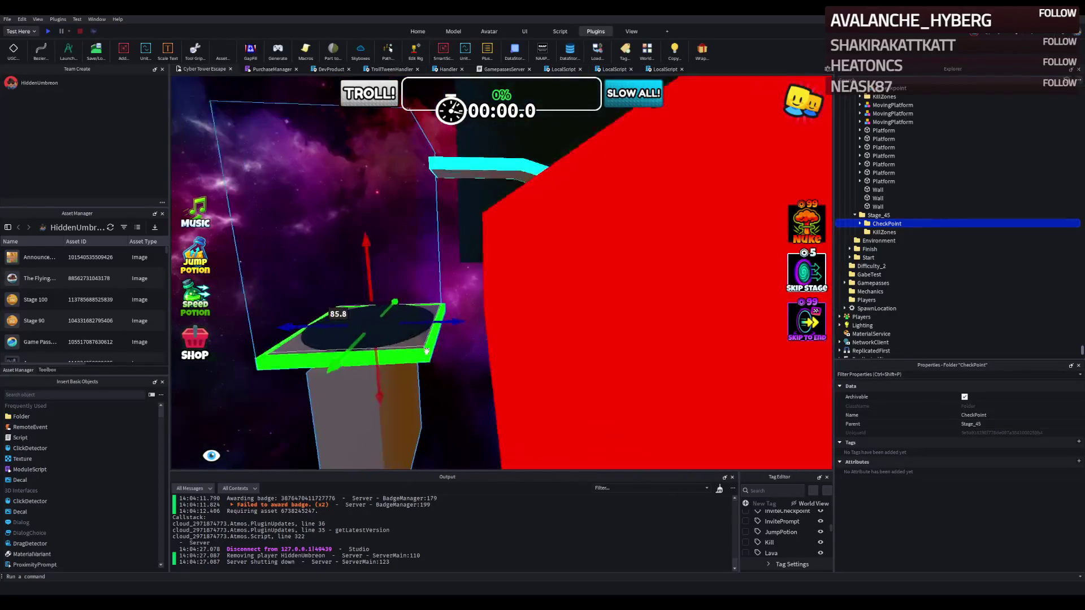
left_click_drag(382, 392, 356, 291)
key("f")
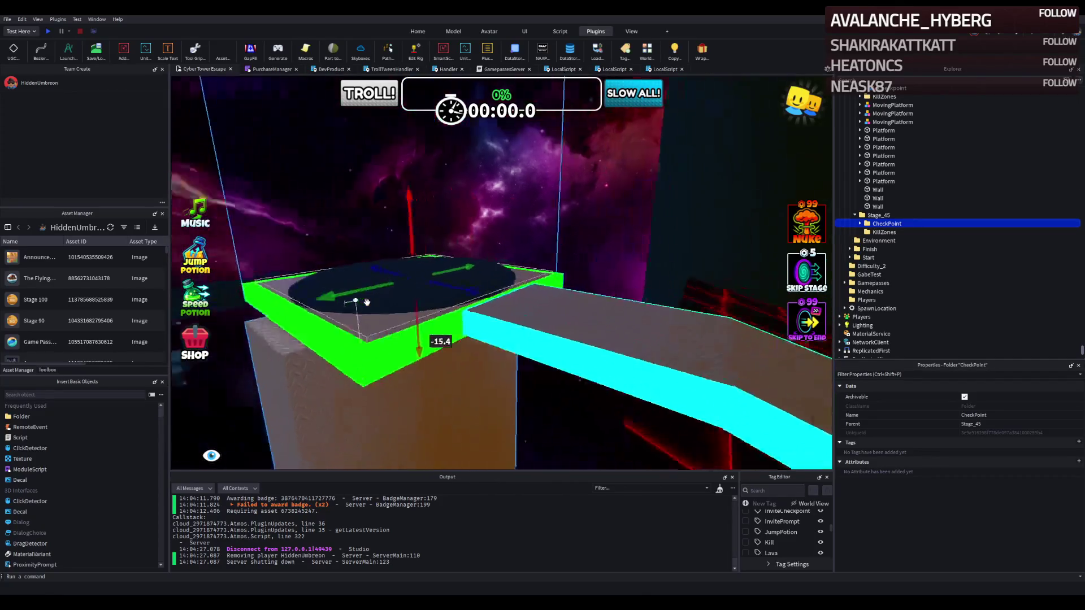
left_click_drag(497, 289, 428, 300)
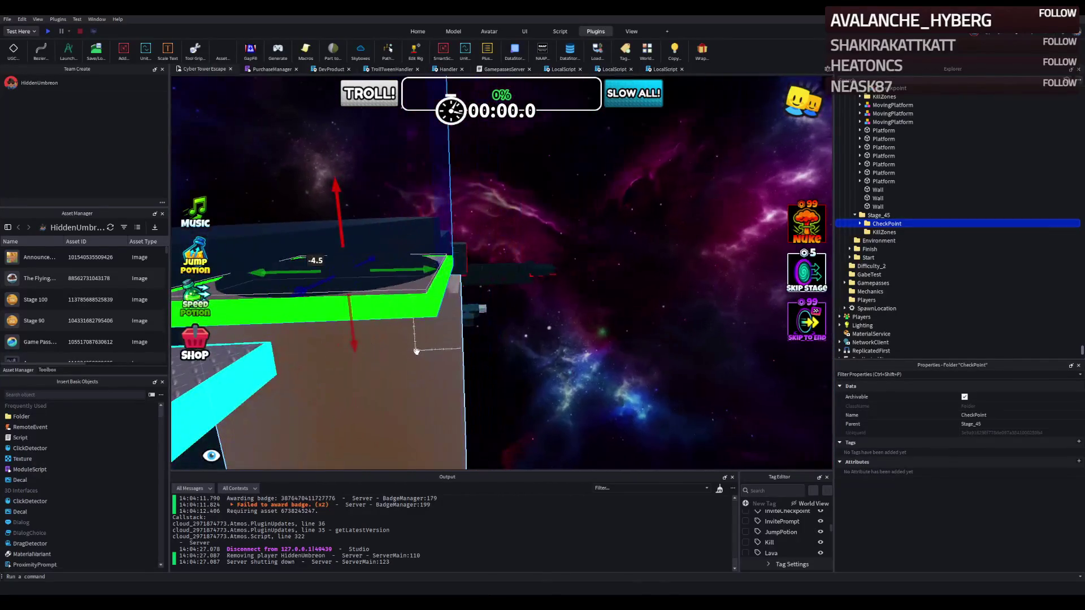
- Shrink a YellowFloor piece of the checkpoint to 5 × 17.18 × 4.8
left_click(441, 349)
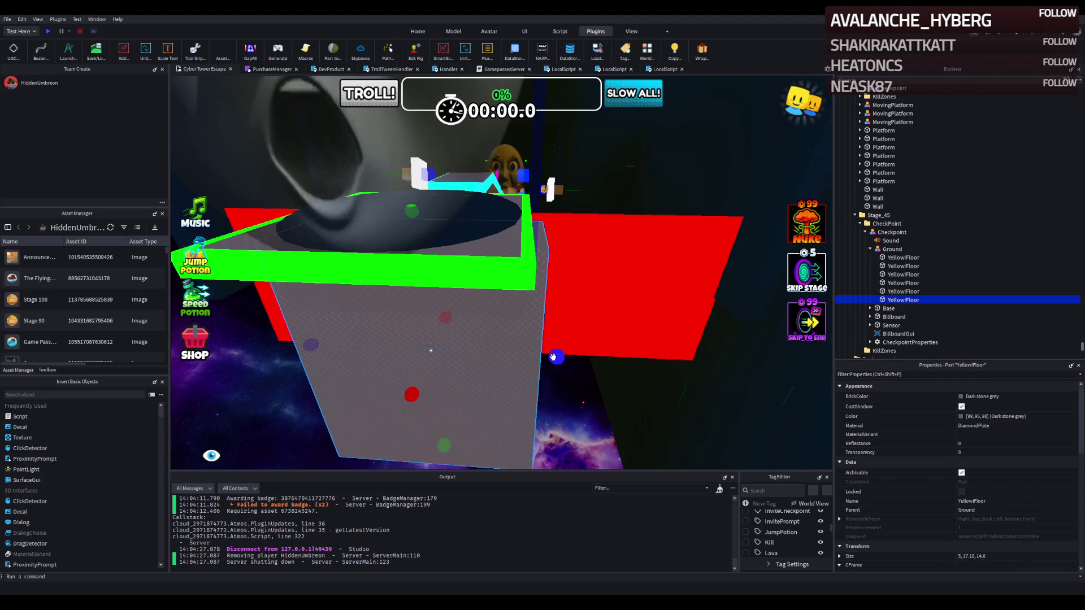
left_click_drag(553, 356, 541, 359)
left_click_drag(499, 366, 481, 372)
left_click(547, 408)
scroll(546, 408, "up", 5)
scroll(558, 351, "down", 5)
scroll(558, 352, "up", 5)
left_click(627, 339)
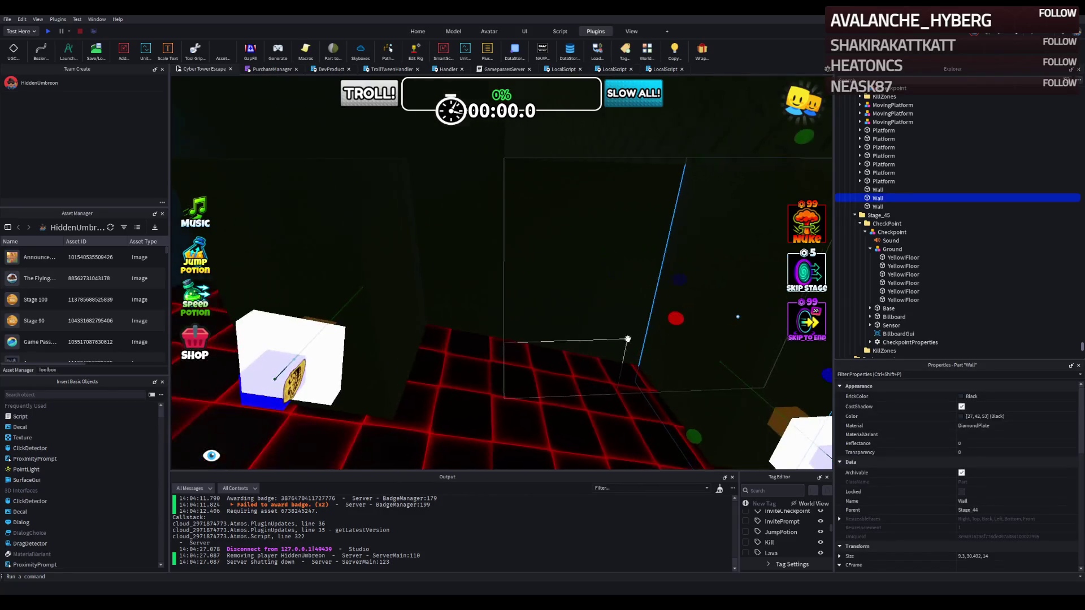
scroll(627, 339, "down", 2)
scroll(653, 276, "down", 2)
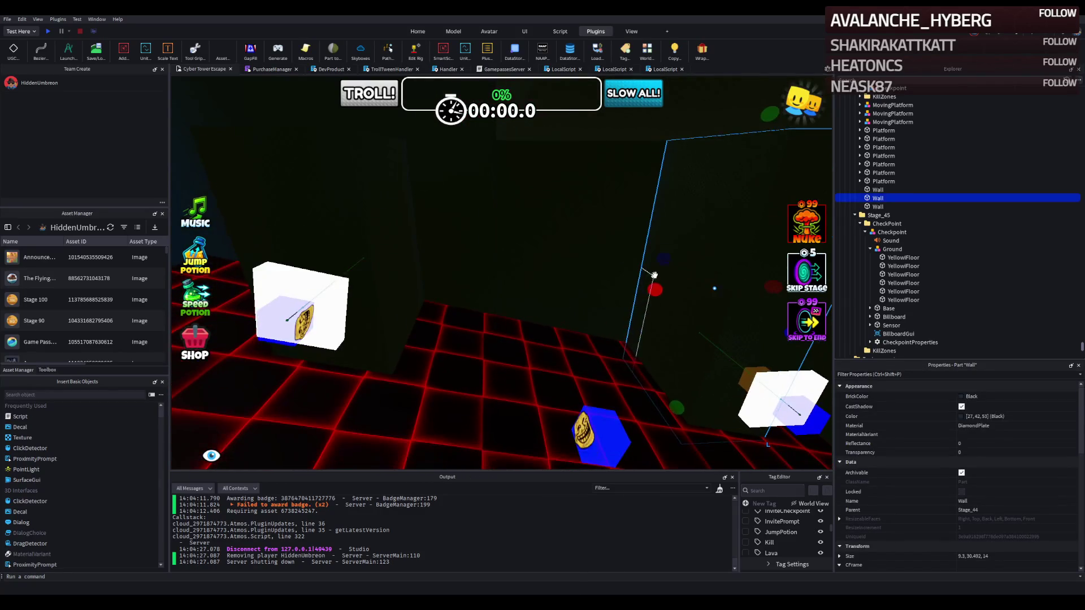
mouse_move(653, 288)
left_mouse_down()
mouse_move(602, 296)
mouse_move(564, 259)
mouse_move(482, 264)
left_mouse_up()
scroll(481, 264, "up", 3)
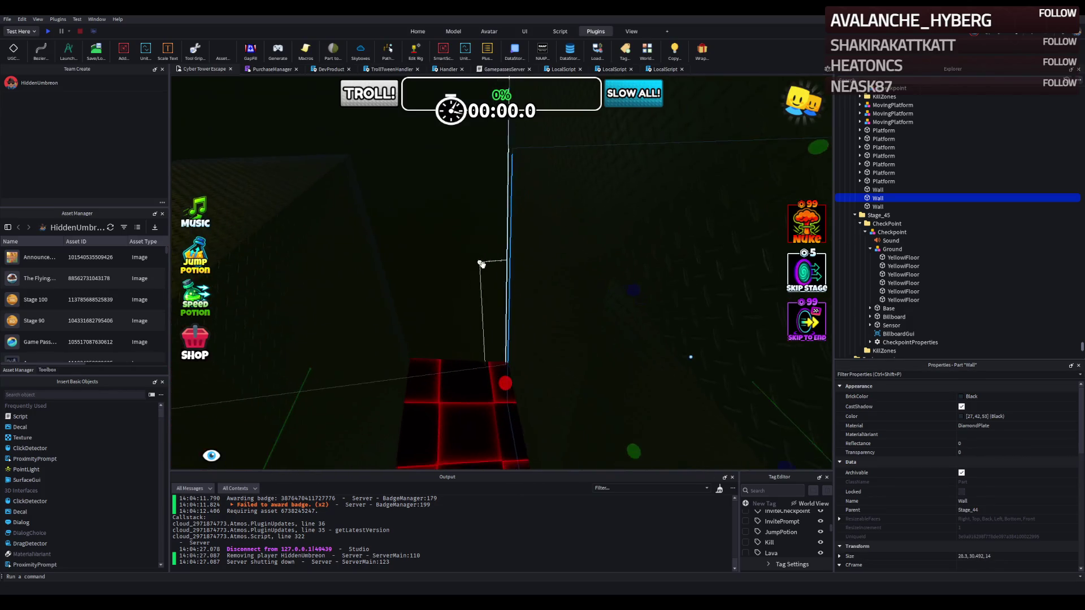
left_click_drag(507, 386, 503, 383)
scroll(502, 383, "down", 3)
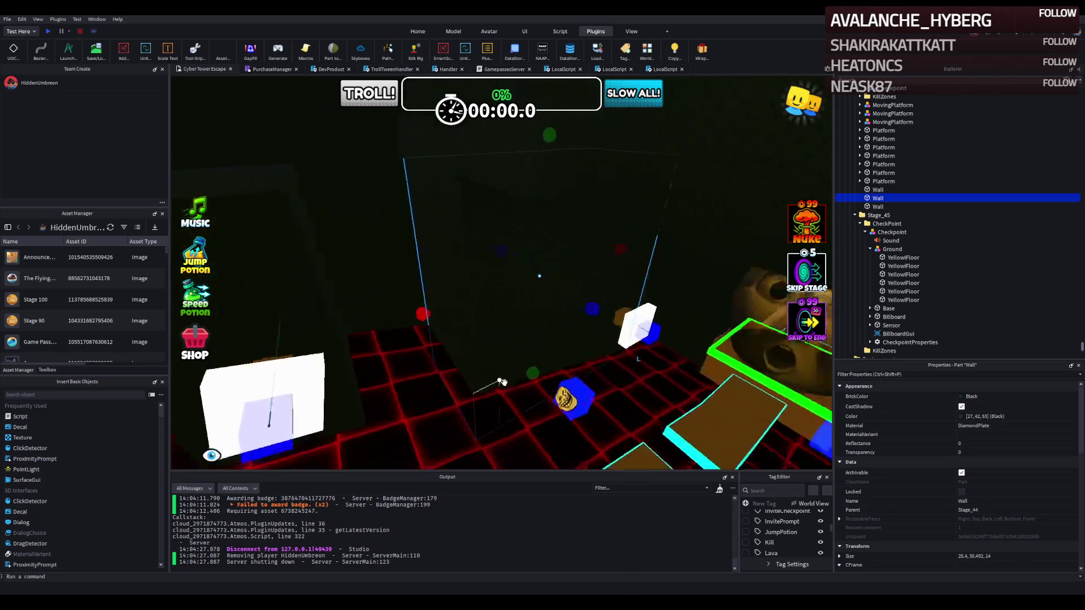
key("a")
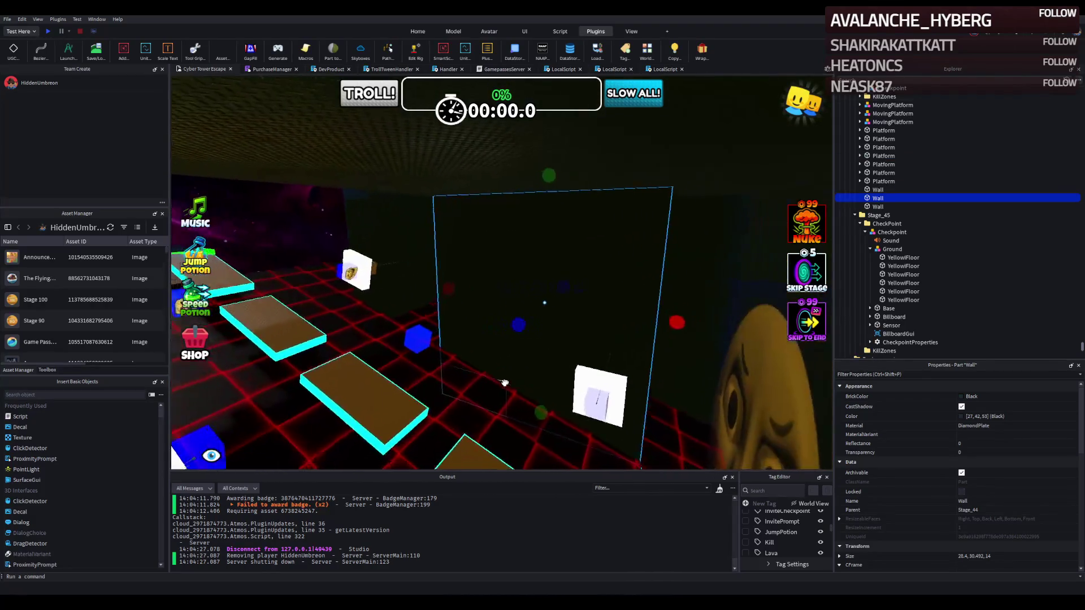
key("d")
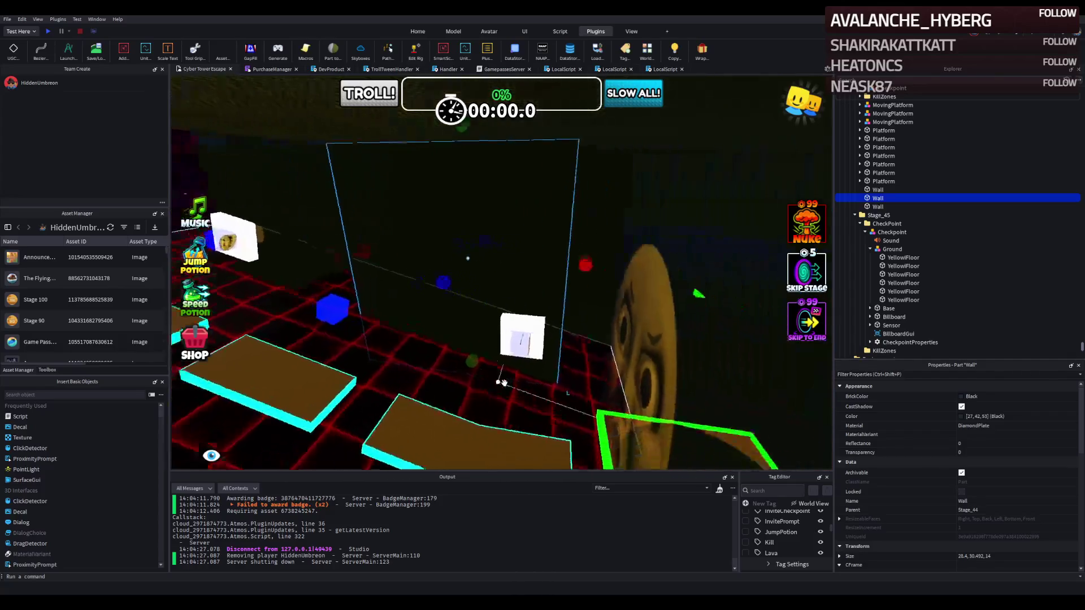
key("d")
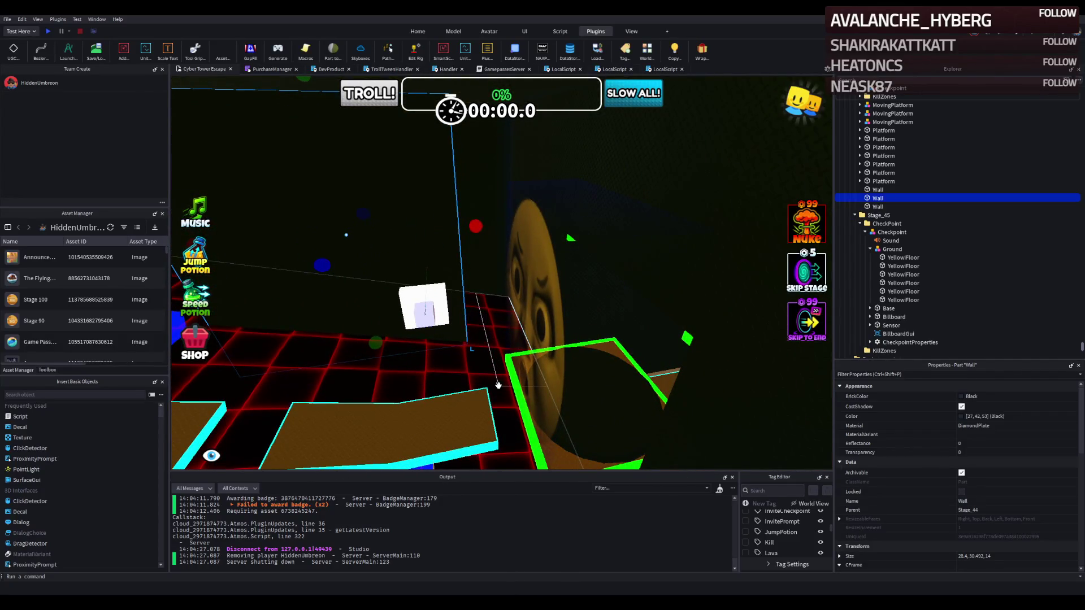
key("Delete")
key("d")
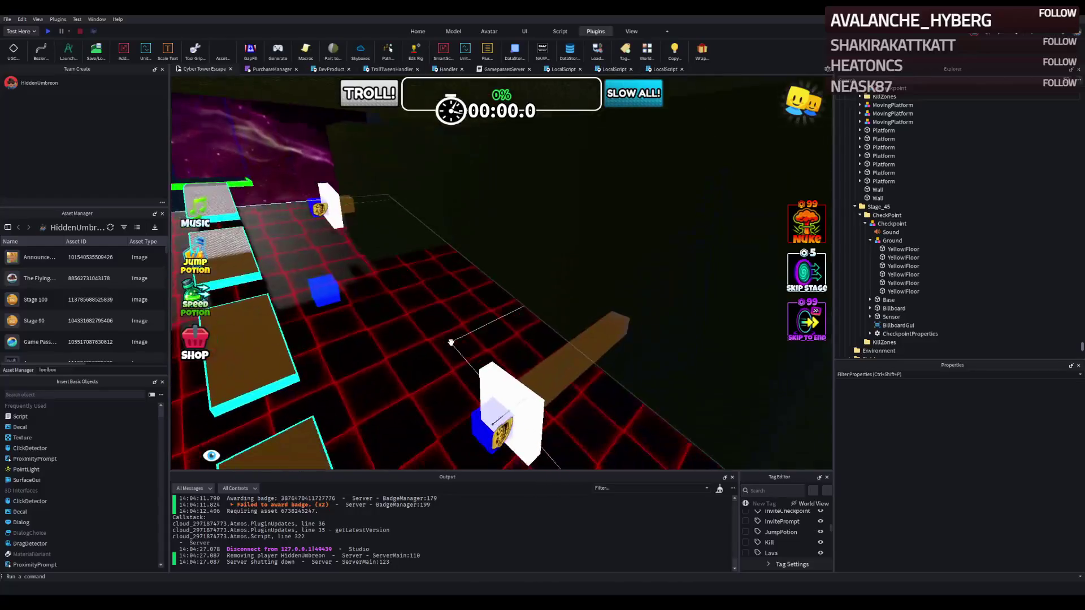
key("ctrl+z")
key("e")
key("s")
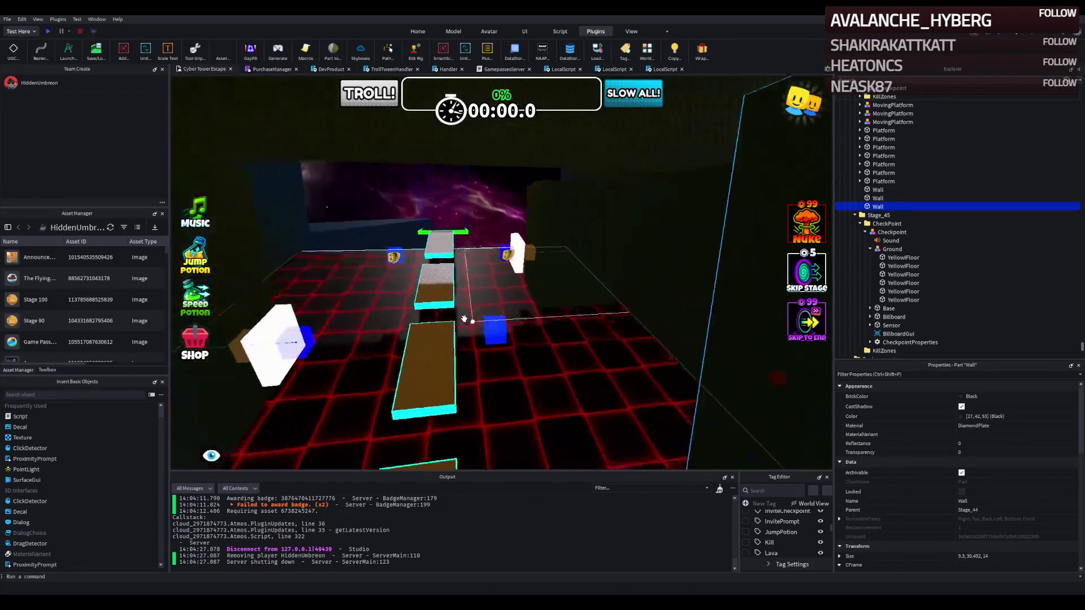
key("a")
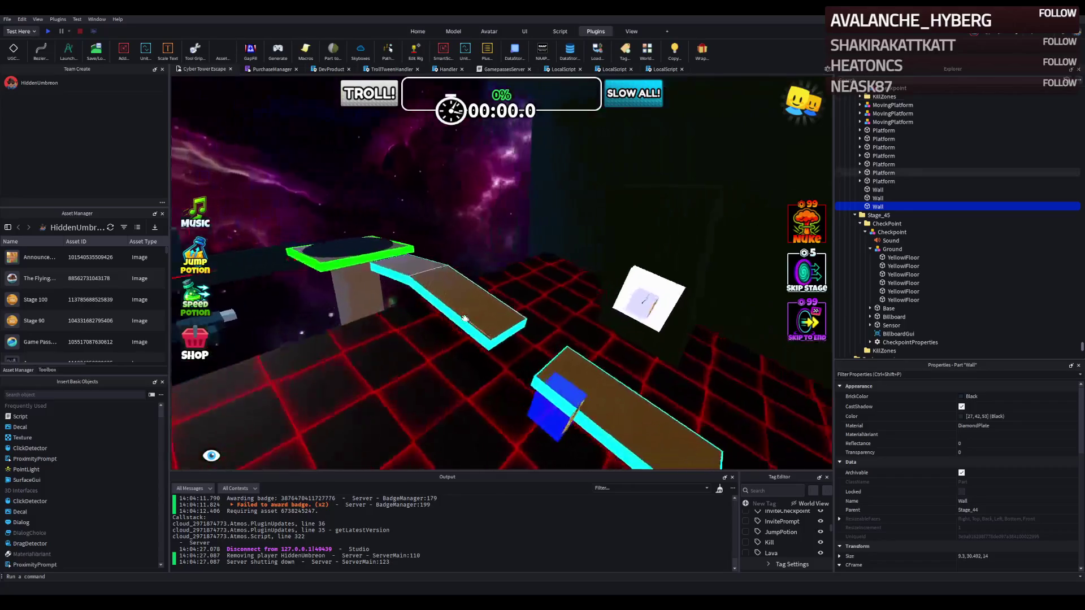
key("a")
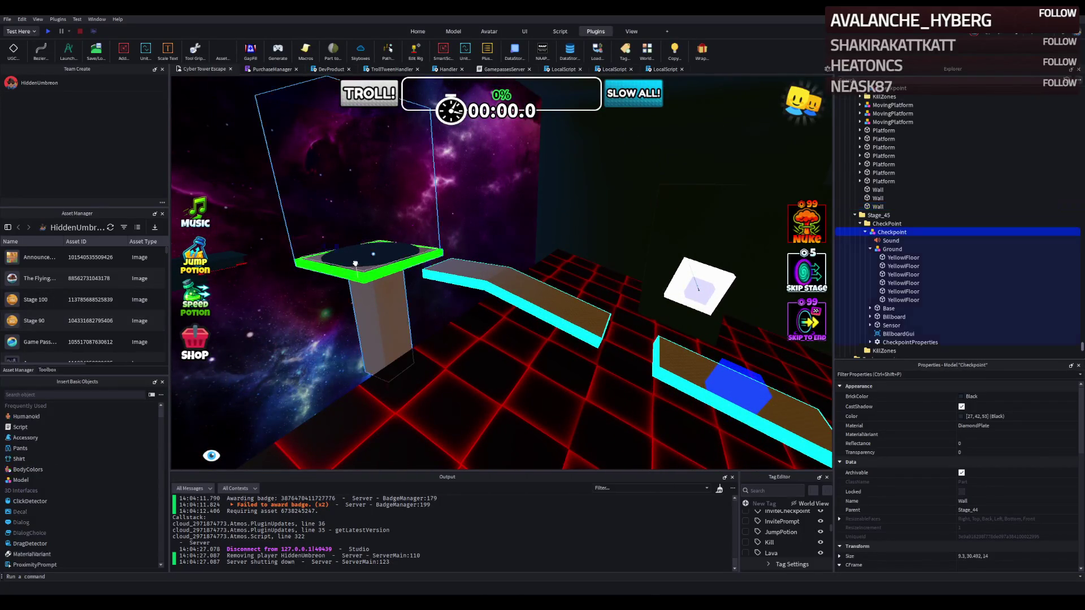
- Change the checkpoint's CheckpointProperties Number value from 44 to 45
left_click(884, 249)
double_click(884, 249)
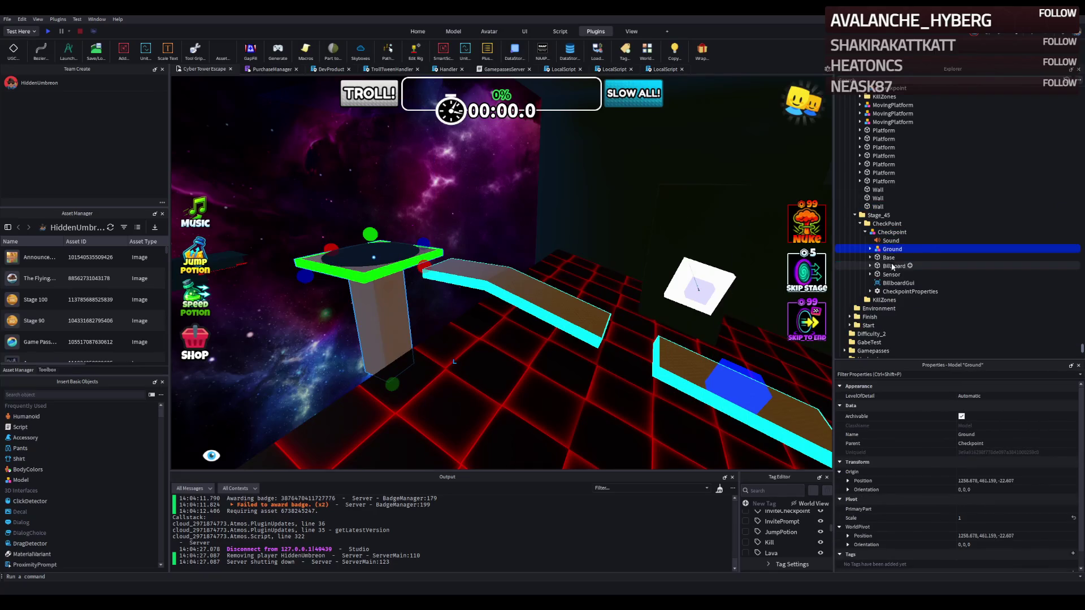
double_click(906, 290)
left_click(898, 317)
left_click(1005, 442)
key("BackSpace")
type("5")
key("Return")
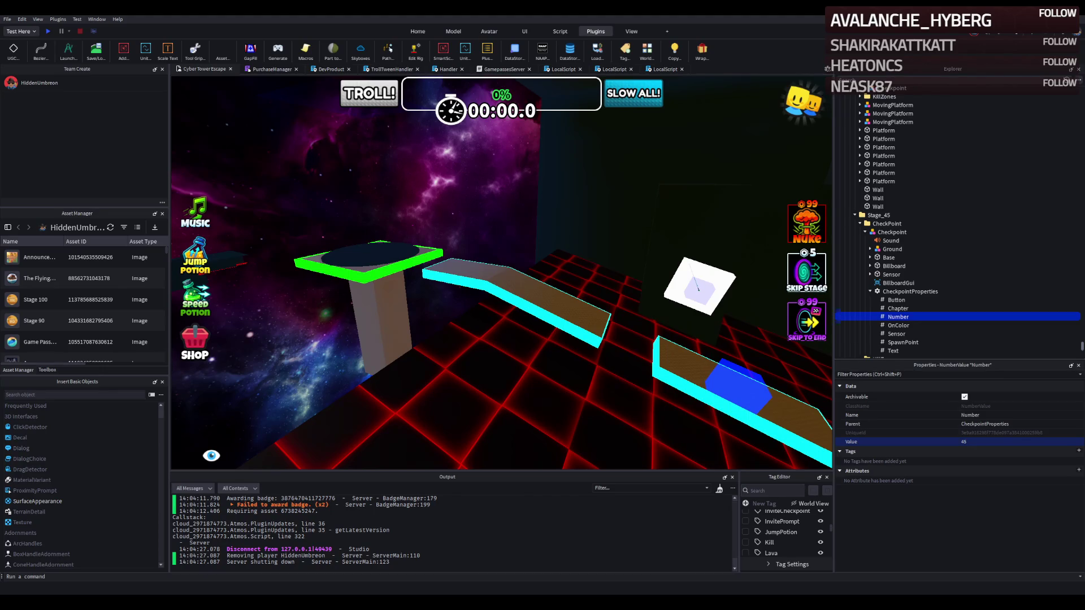
key("w")
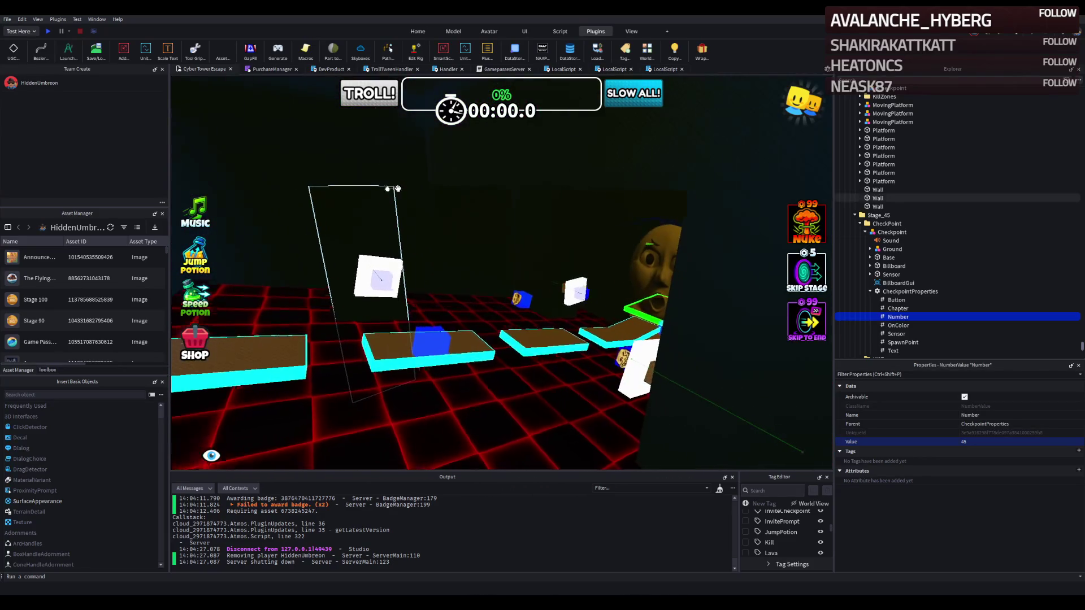
key("w")
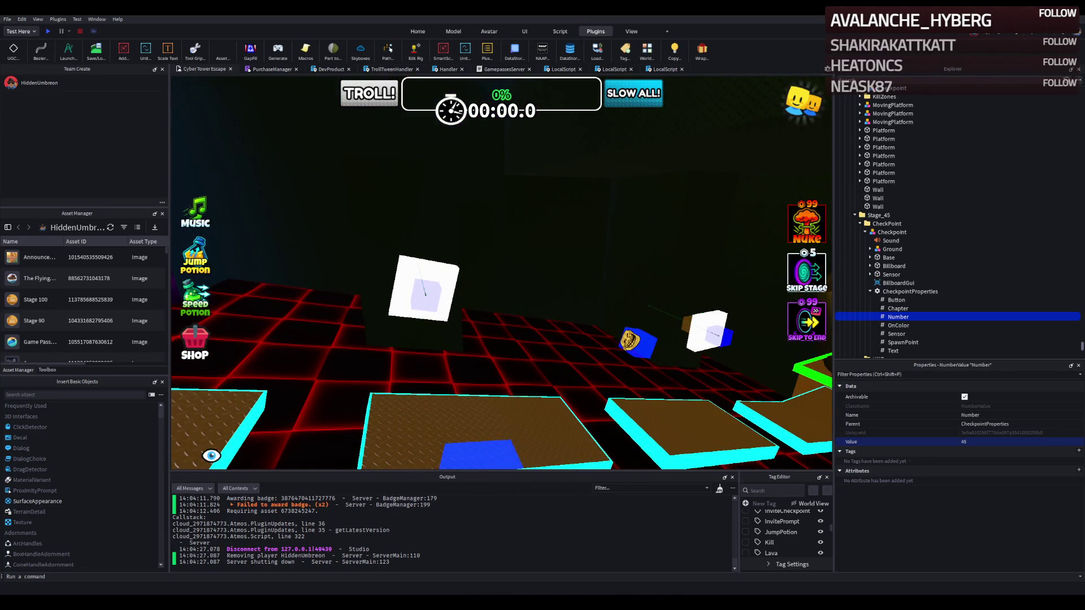
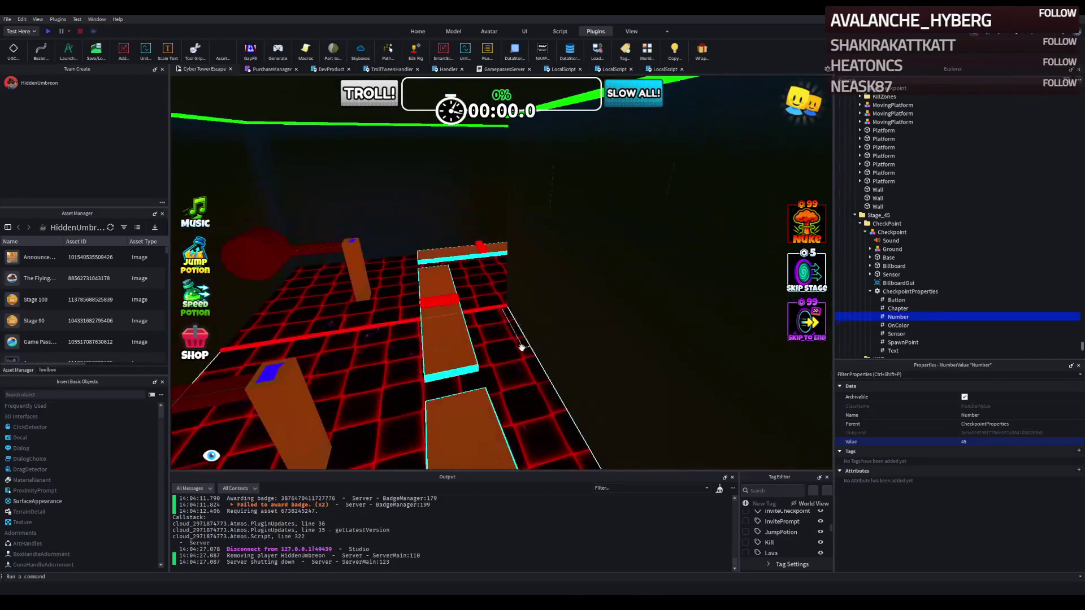
- Duplicate Stage_41's ElectricFloor and move the copy about 72 studs forward into Stage_44
left_click(526, 346)
left_click(864, 167)
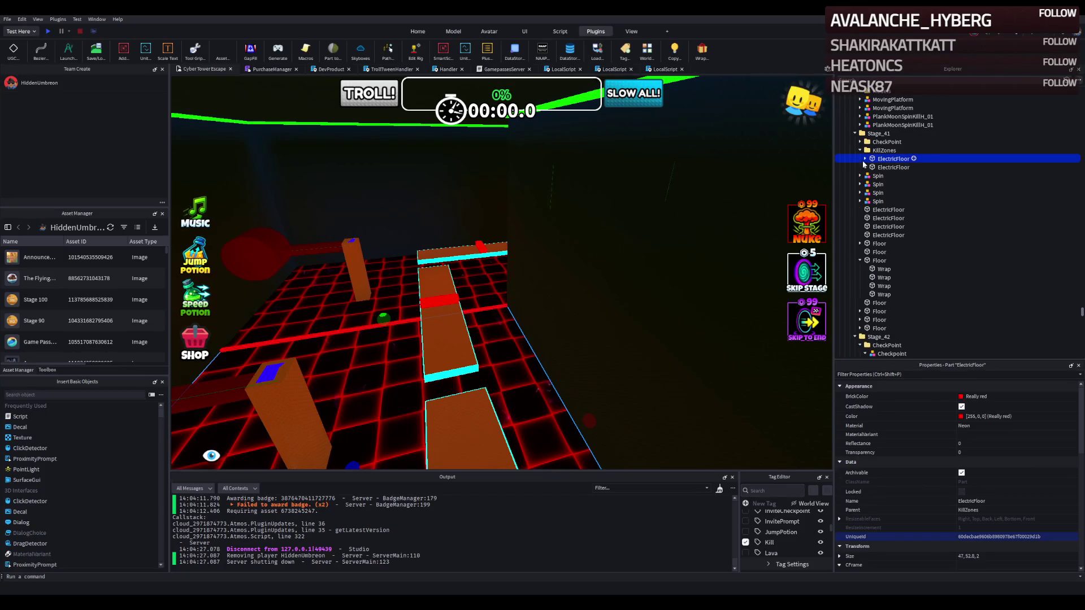
key("ctrl+d")
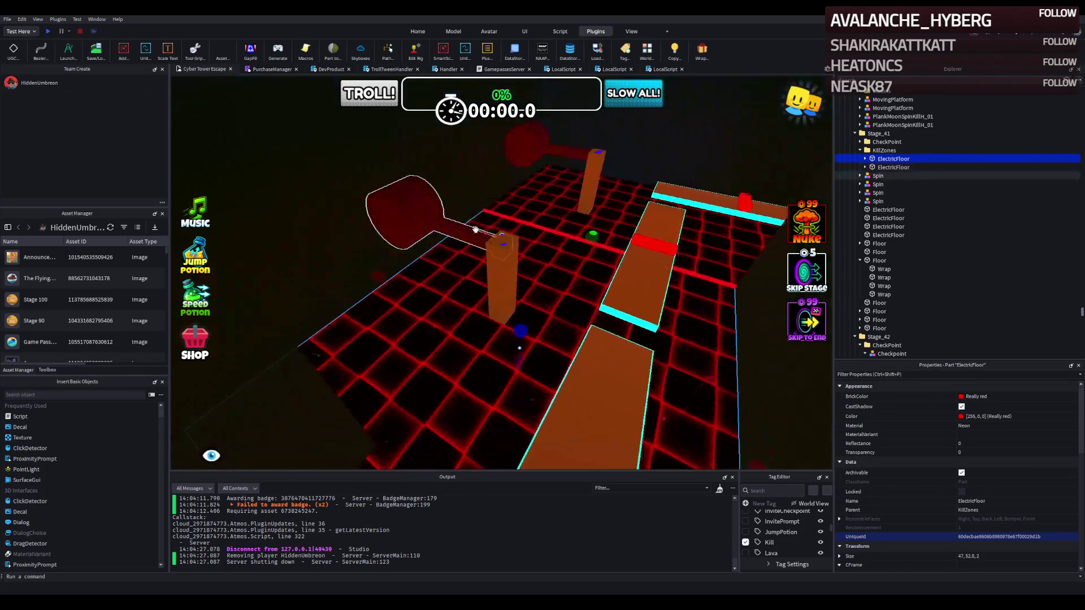
mouse_move(568, 250)
left_mouse_down()
mouse_move(530, 187)
mouse_move(531, 218)
mouse_move(484, 249)
left_mouse_up()
- Duplicate the floor again, place it under the stage, and stretch it to 59.6 × 30.6 × 2
key("ctrl+d")
double_click(885, 160)
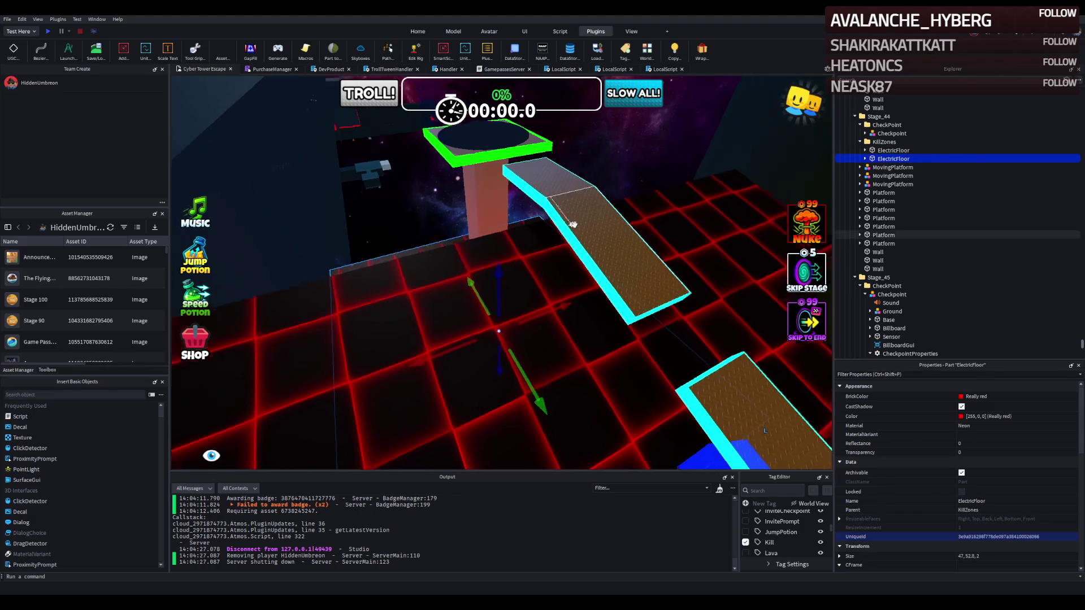
mouse_move(499, 327)
left_mouse_down()
mouse_move(380, 334)
mouse_move(432, 183)
mouse_move(449, 184)
mouse_move(506, 187)
mouse_move(491, 324)
mouse_move(526, 312)
mouse_move(513, 290)
mouse_move(317, 322)
mouse_move(330, 271)
mouse_move(435, 243)
mouse_move(415, 170)
mouse_move(399, 176)
mouse_move(407, 183)
mouse_move(355, 164)
mouse_move(600, 209)
mouse_move(568, 242)
left_mouse_up()
key("w")
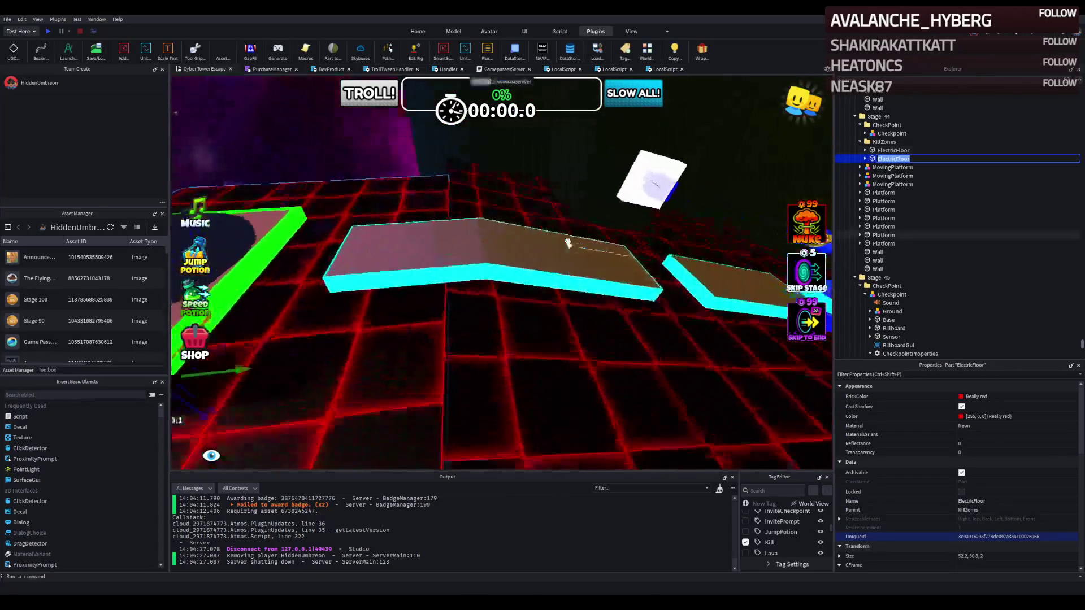
left_click_drag(503, 217, 523, 210)
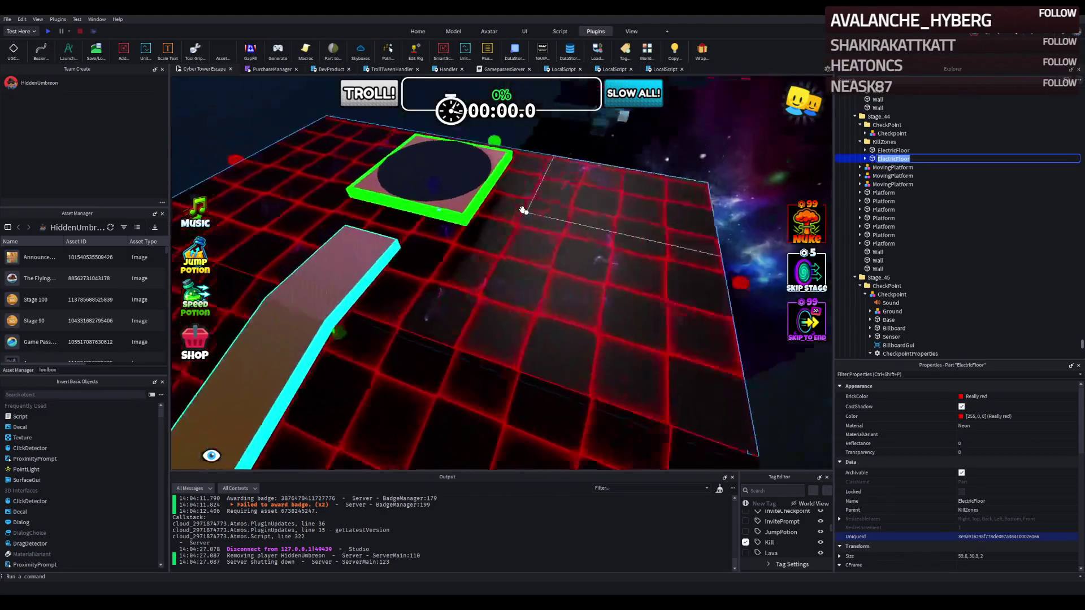
key("w")
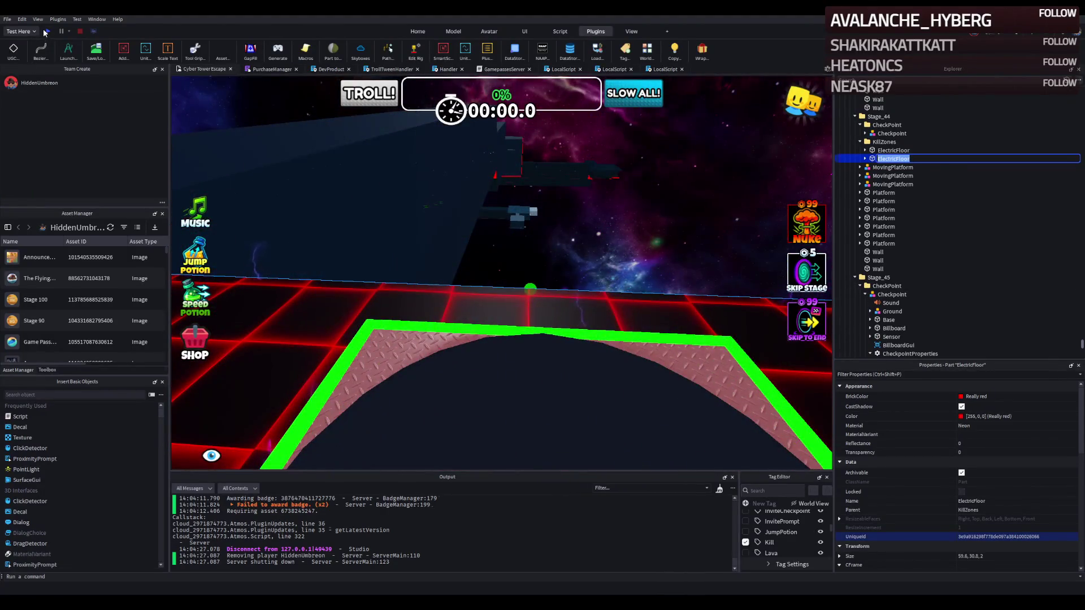
left_click(46, 32)
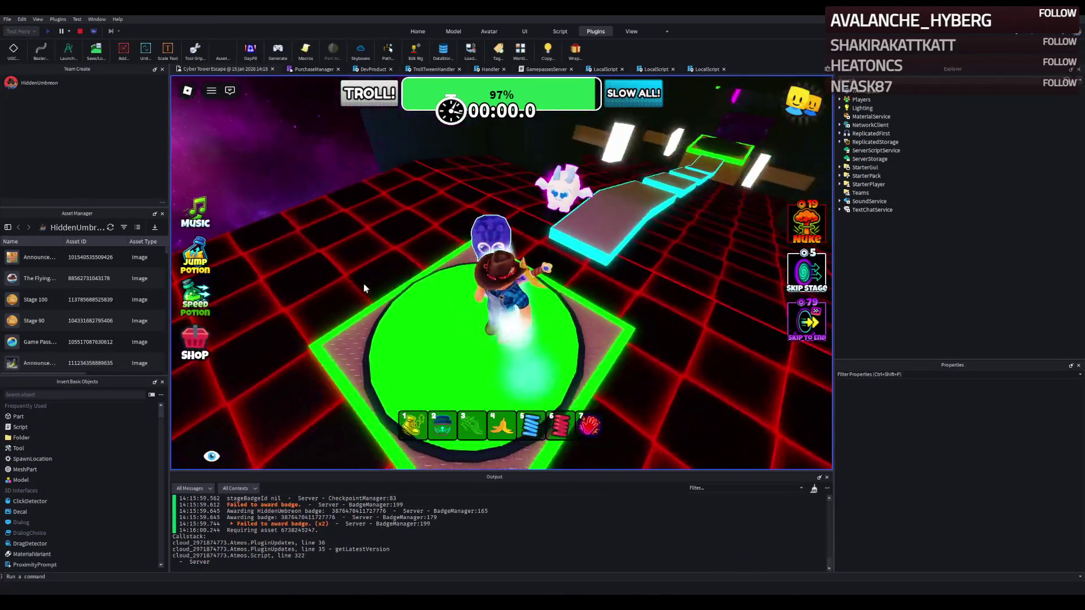
- Run and jump the avatar across the neon platforms to the green pad, then stop the test
key("w")
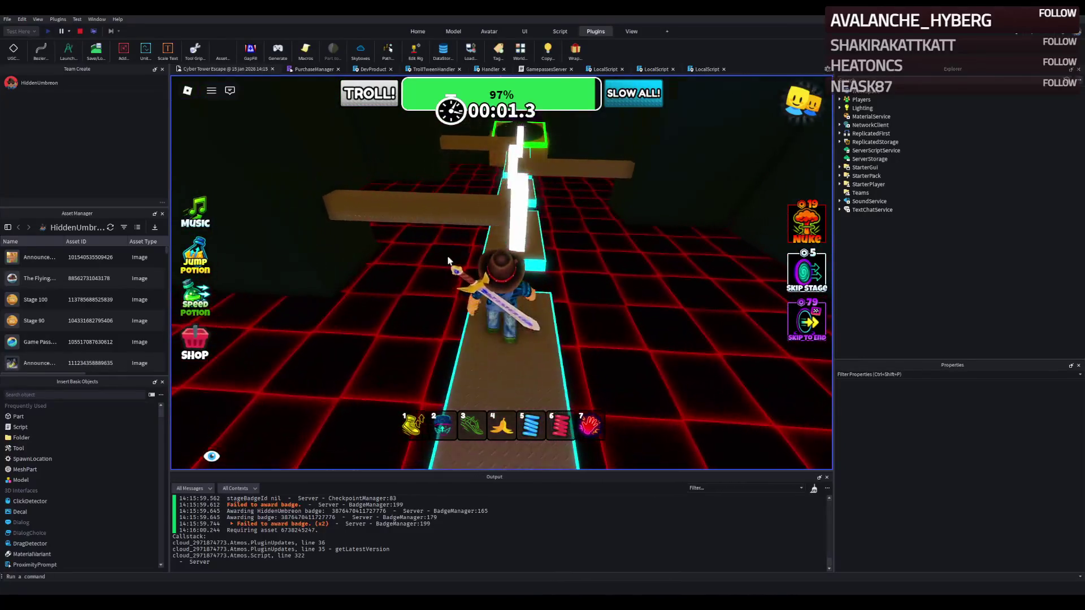
key("w")
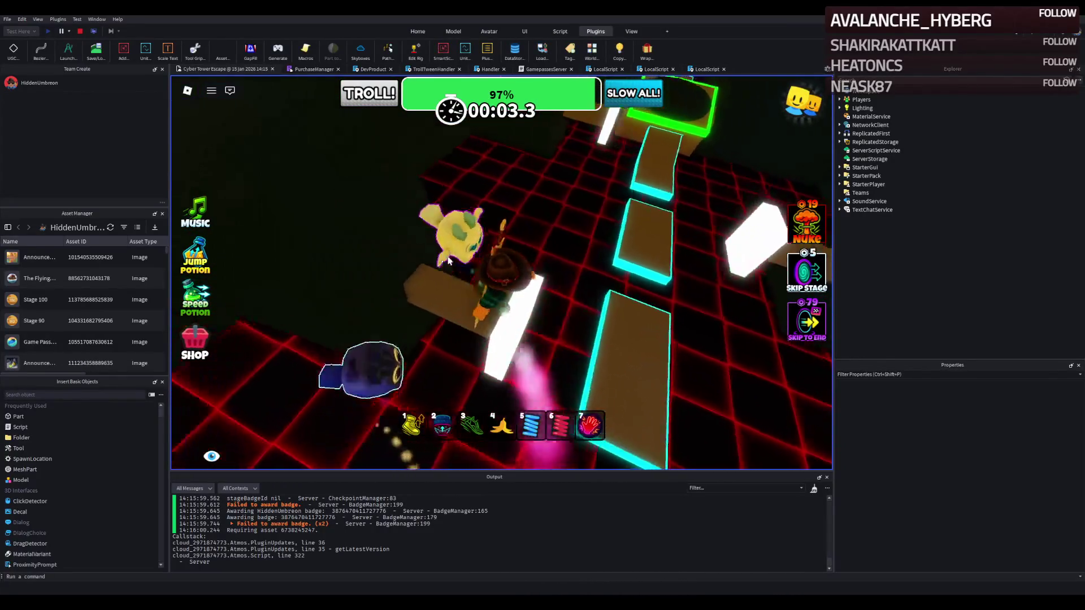
key("w")
key("4")
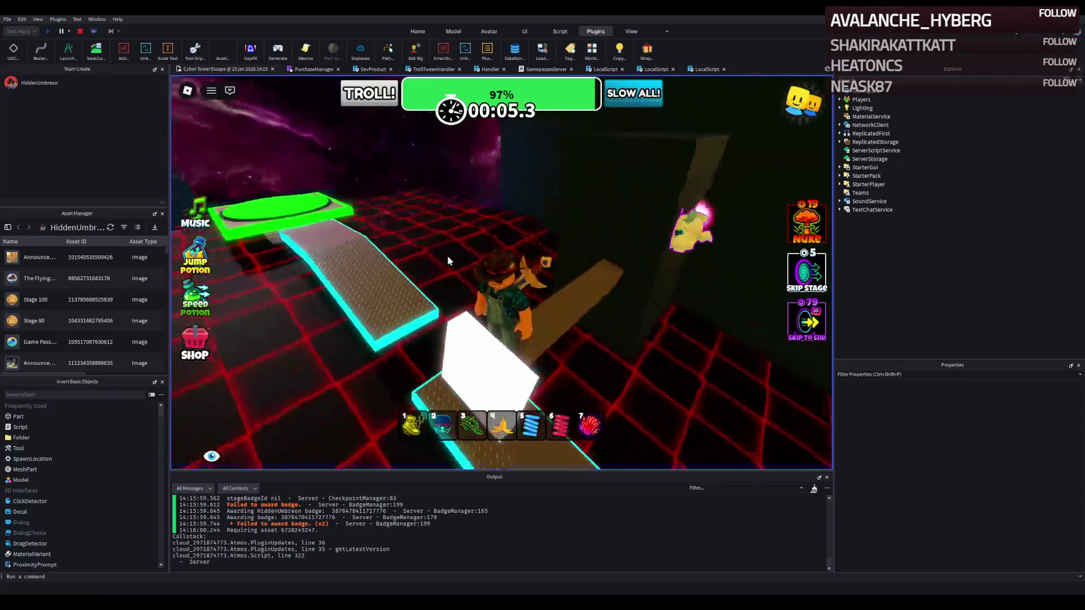
key("w")
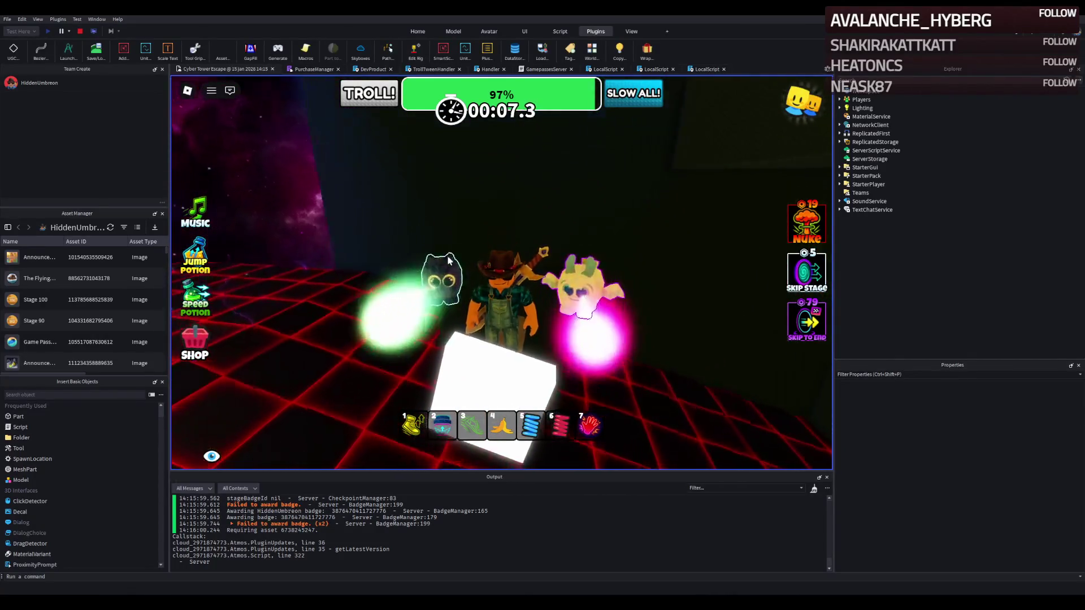
key("w")
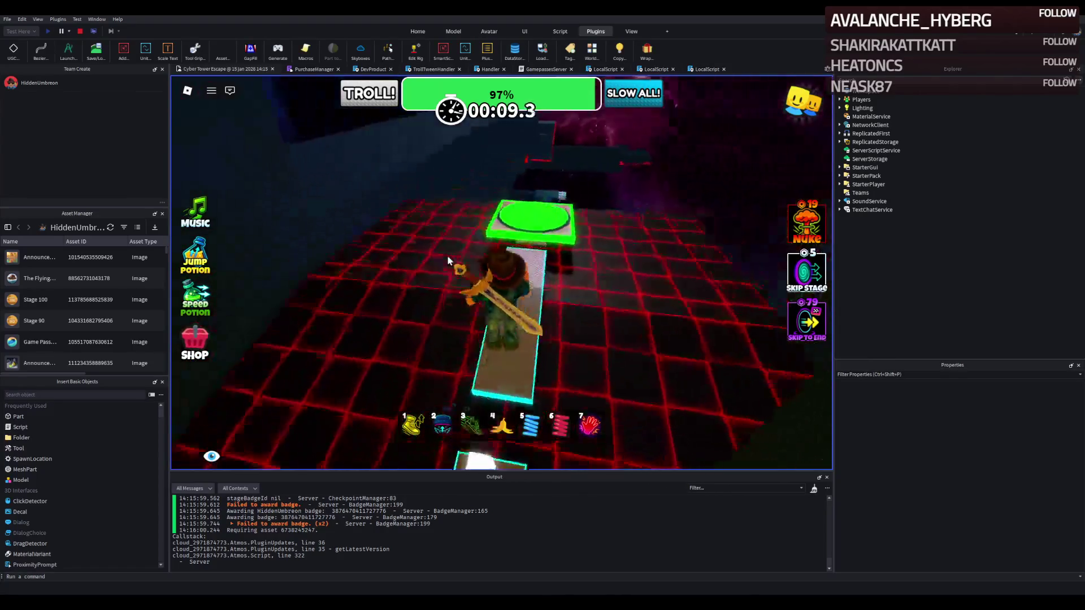
left_click(81, 32)
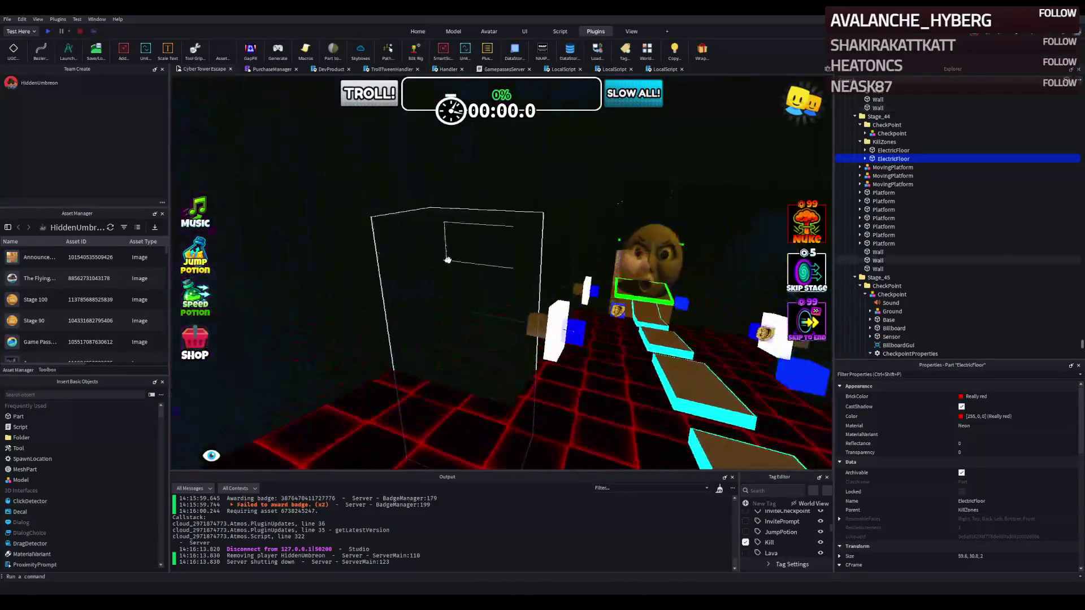
- Raise the stage's Wall to 40.892 studs tall and fly the camera over the platforms to check
left_click(447, 260)
mouse_move(459, 193)
left_mouse_down()
mouse_move(452, 202)
mouse_move(452, 176)
left_mouse_up()
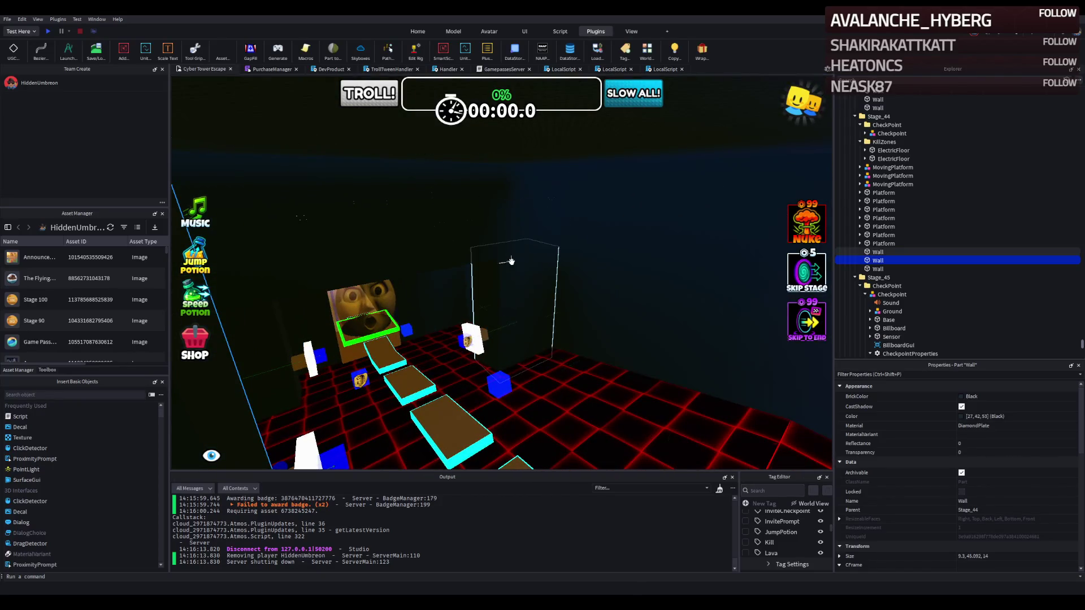
key("w")
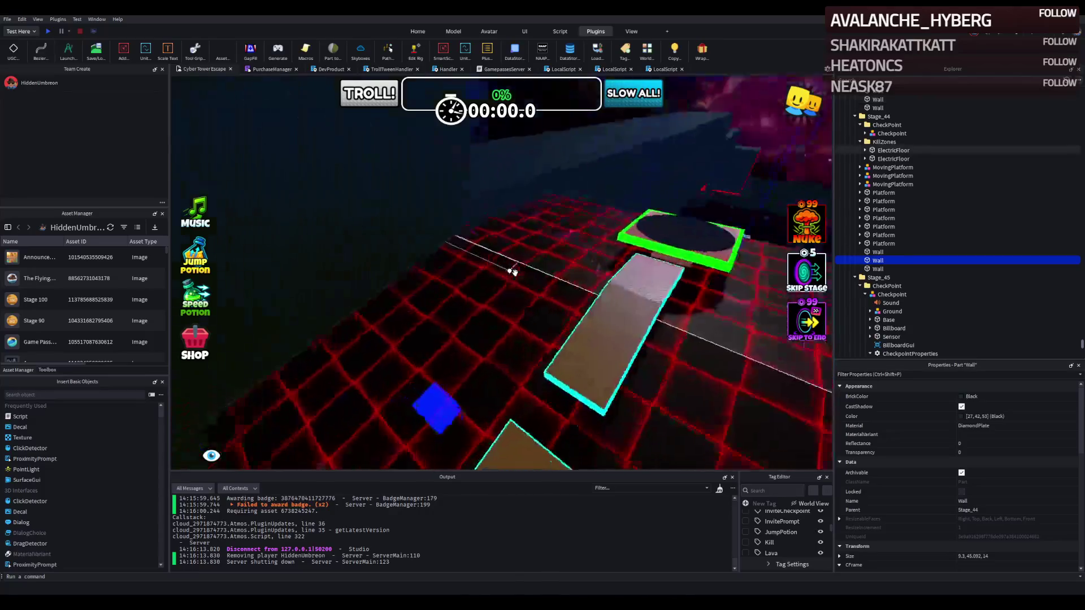
key("w")
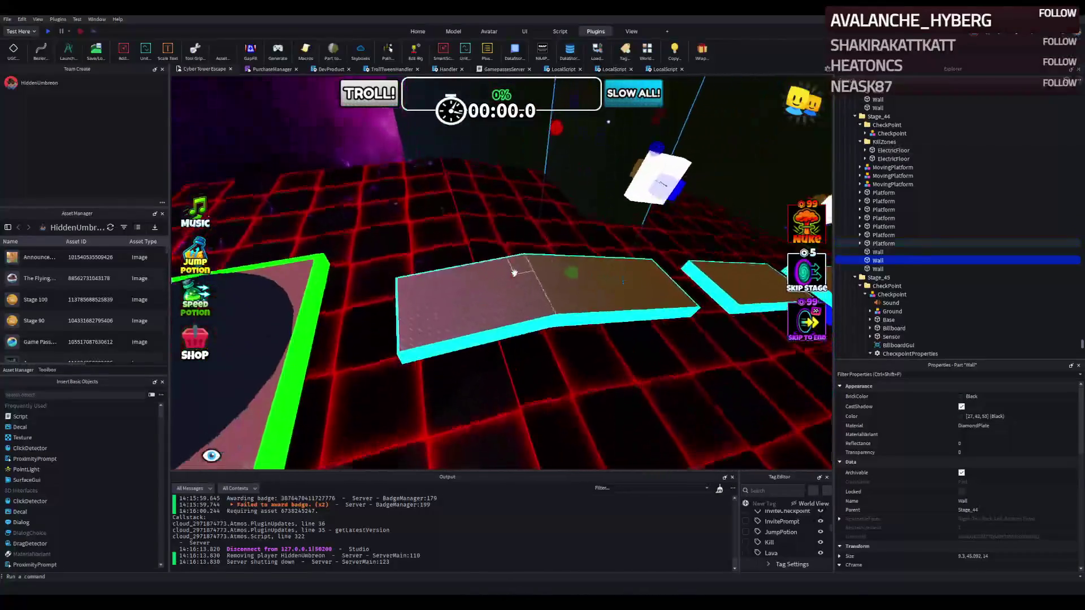
key("s")
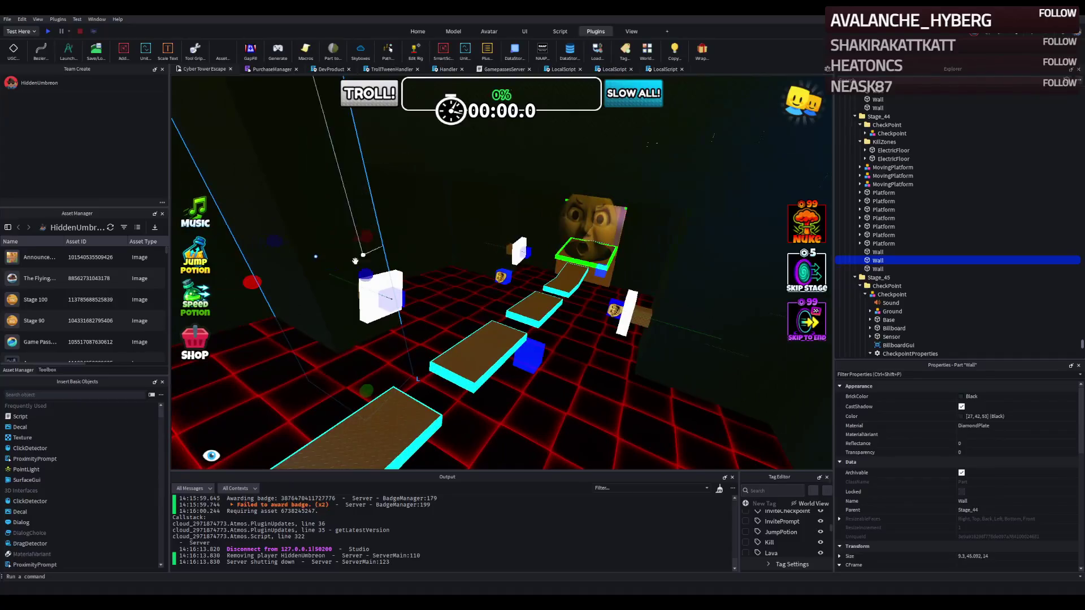
key("w")
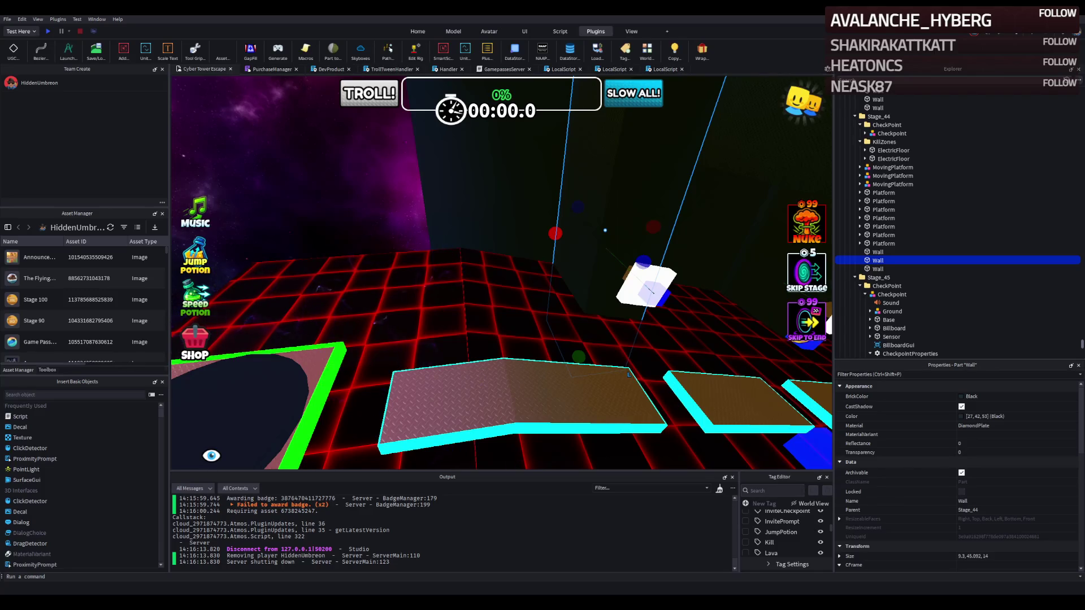
scroll(441, 282, "up", 1)
scroll(442, 281, "up", 6)
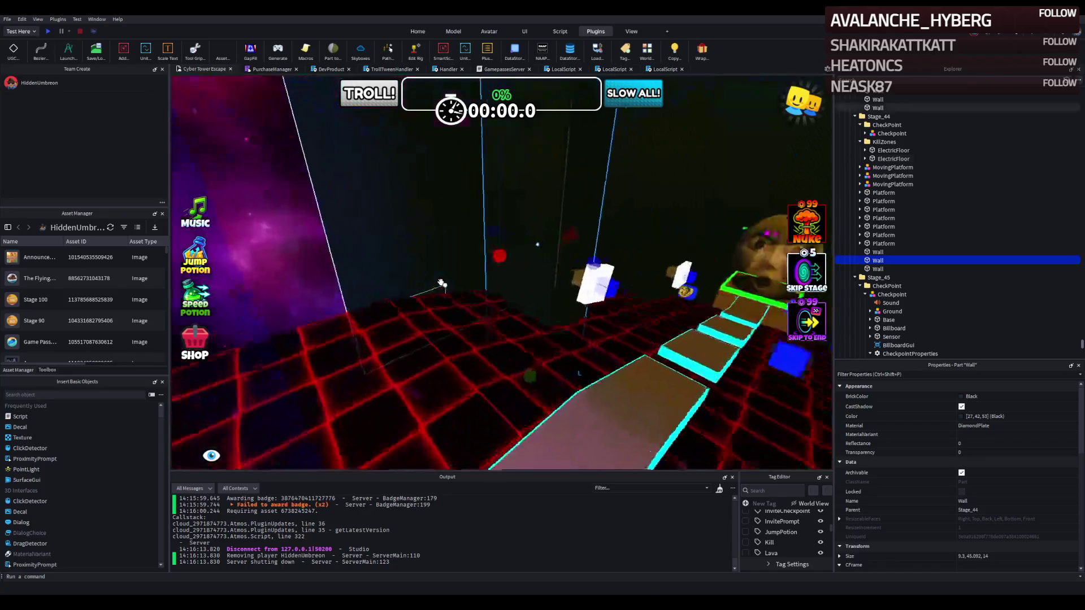
scroll(441, 282, "down", 8)
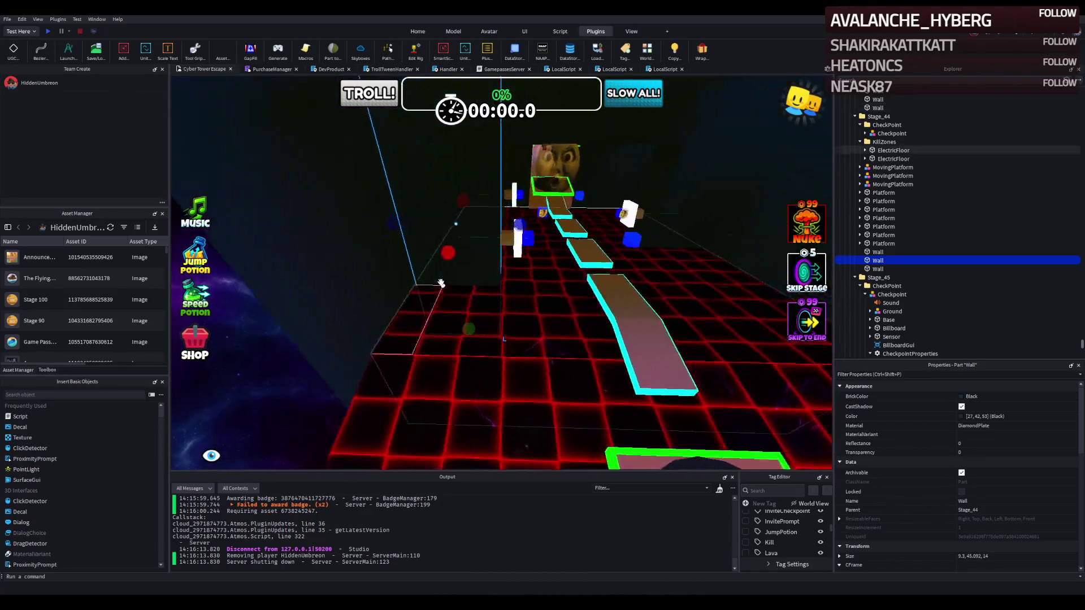
scroll(441, 282, "up", 3)
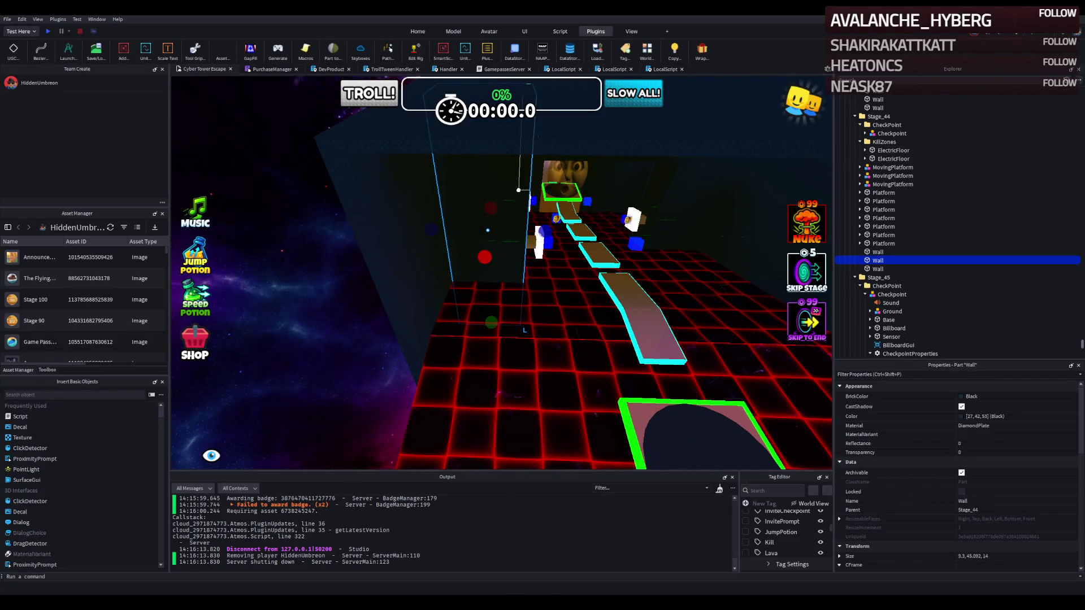
key("w")
key("d")
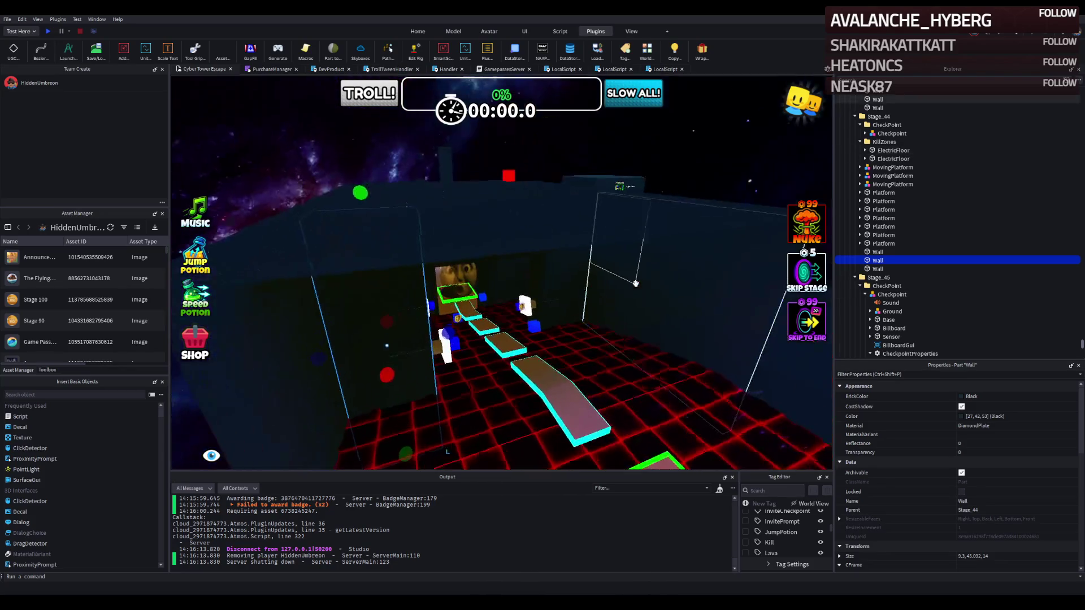
key("s")
key("e")
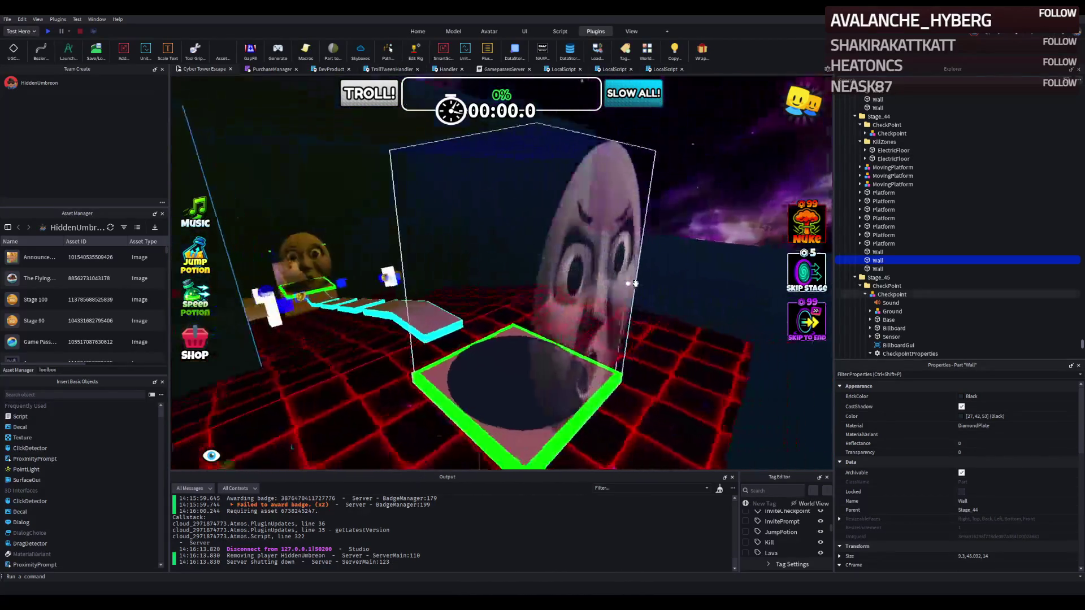
key("f")
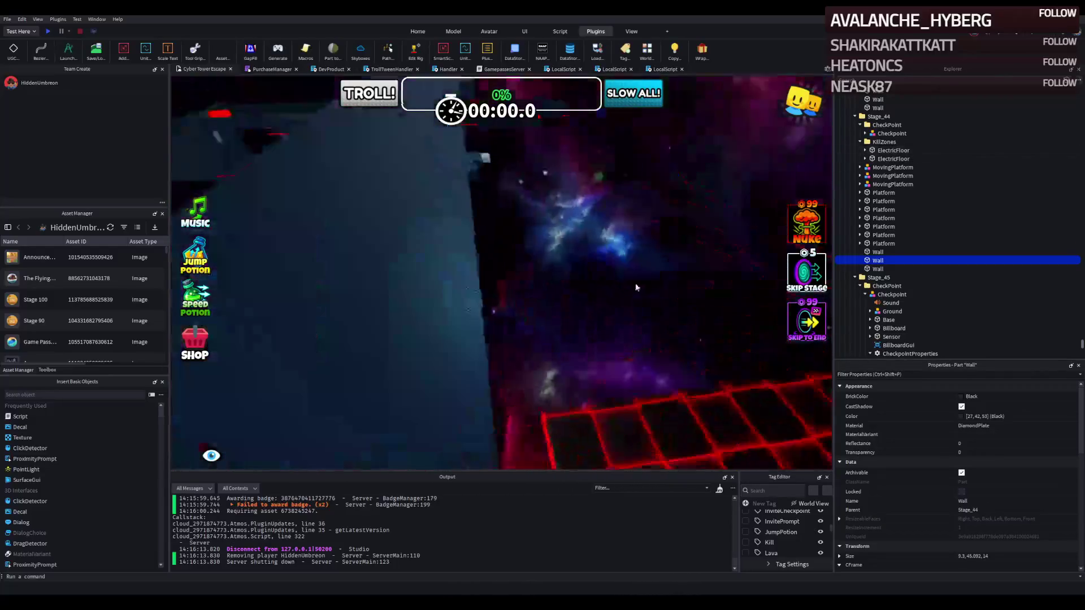
left_click(659, 285)
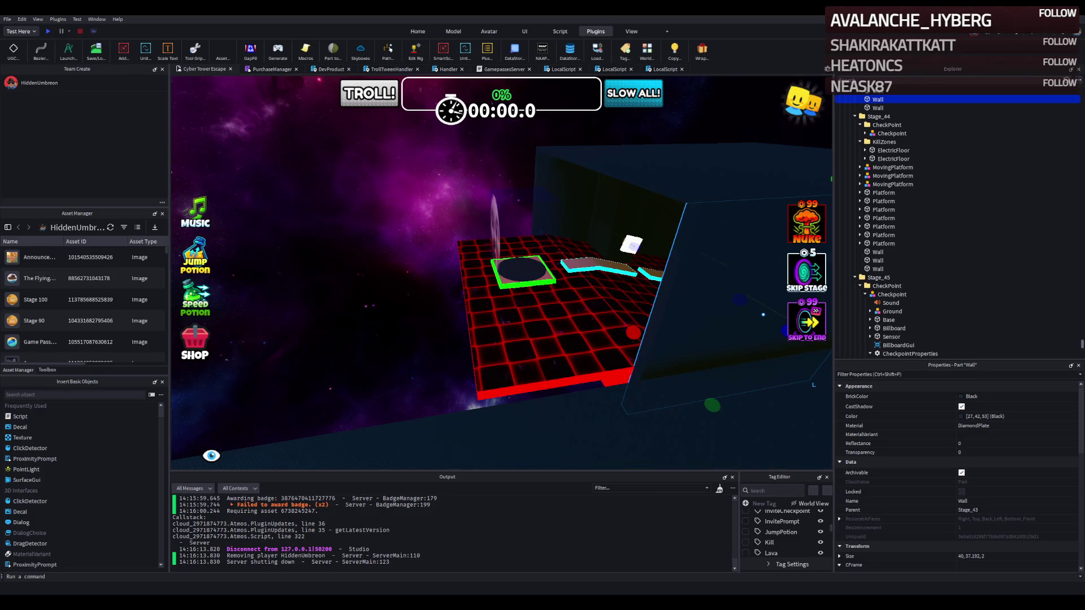
key("w")
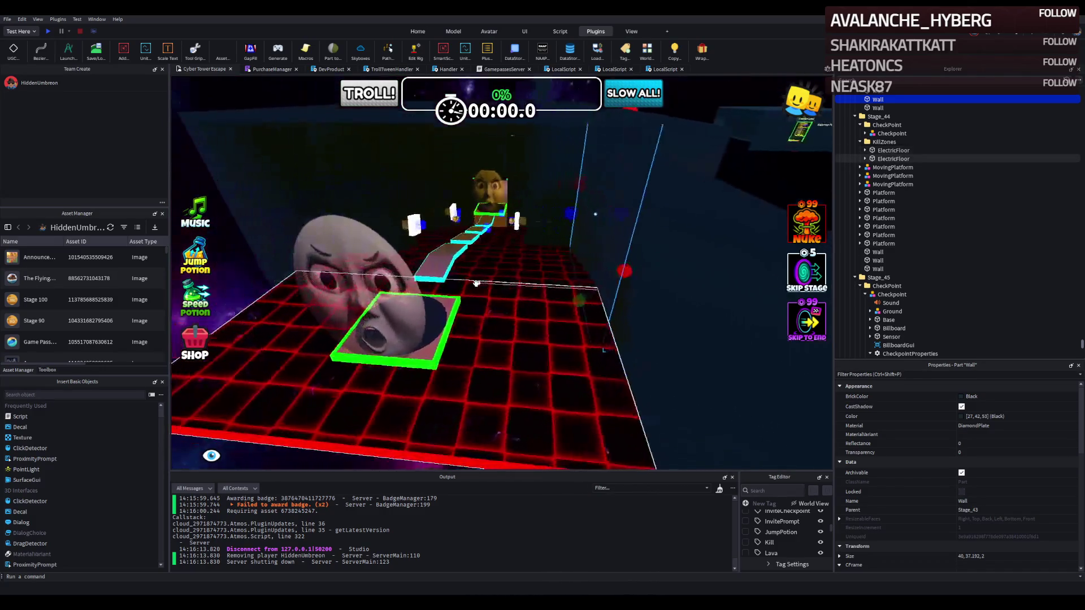
key("w")
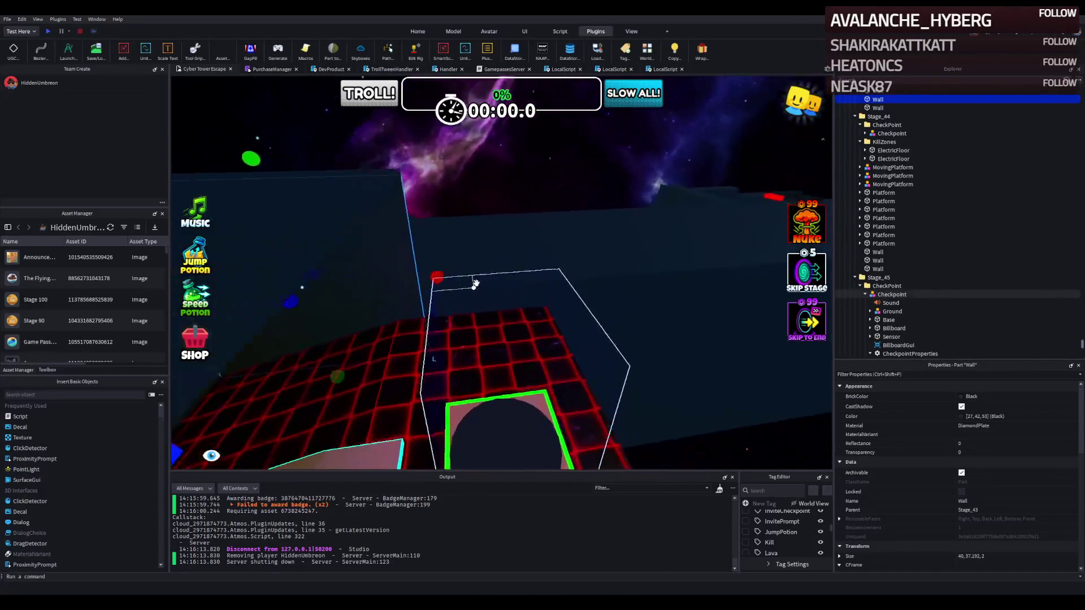
key("w")
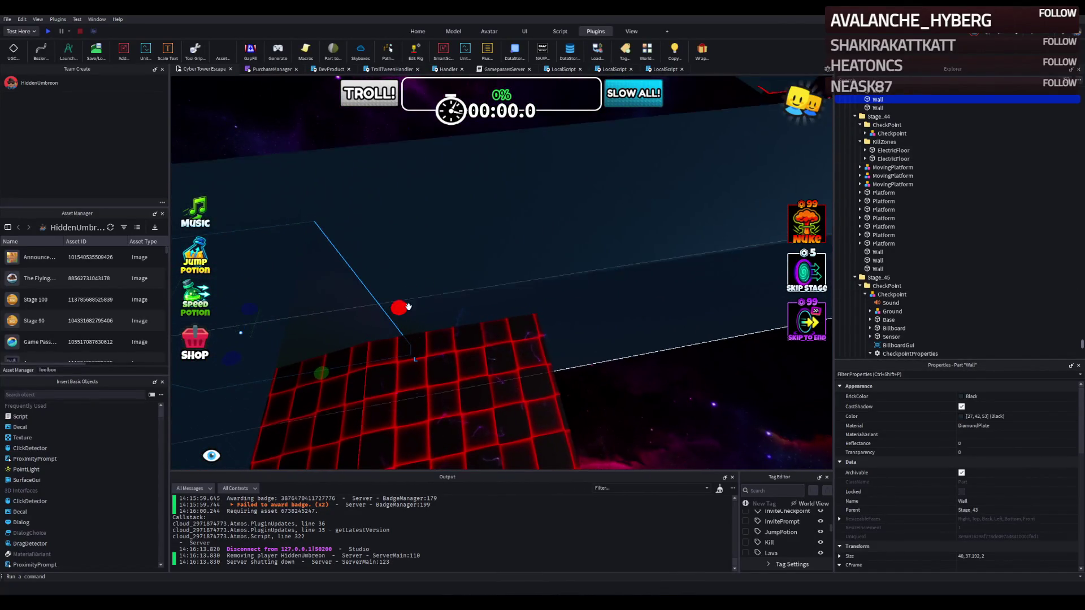
left_click_drag(407, 305, 493, 294)
key("ctrl+z")
key("s")
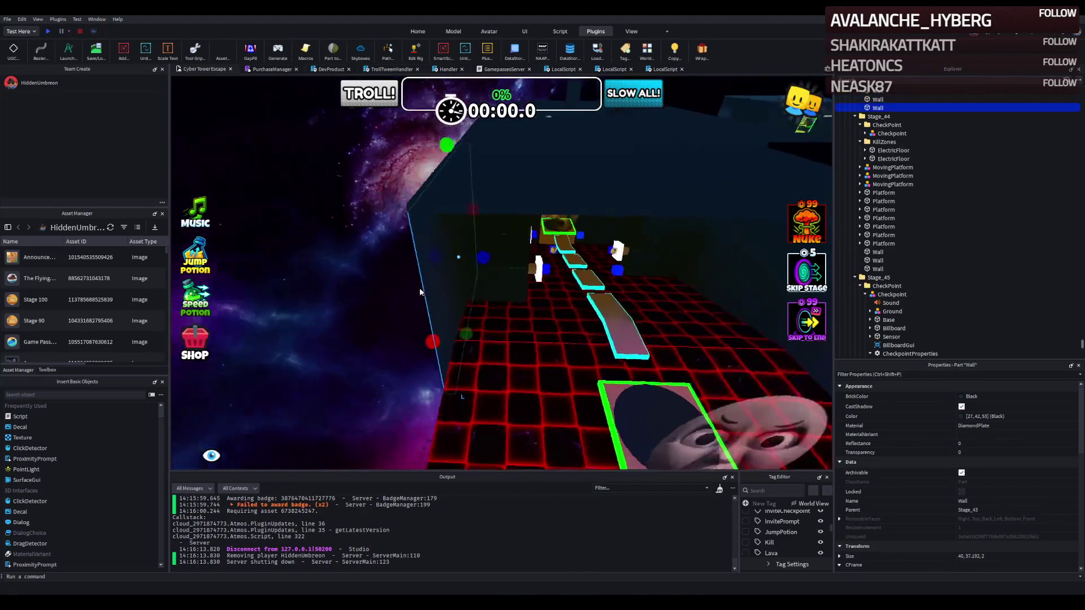
right_click(419, 292)
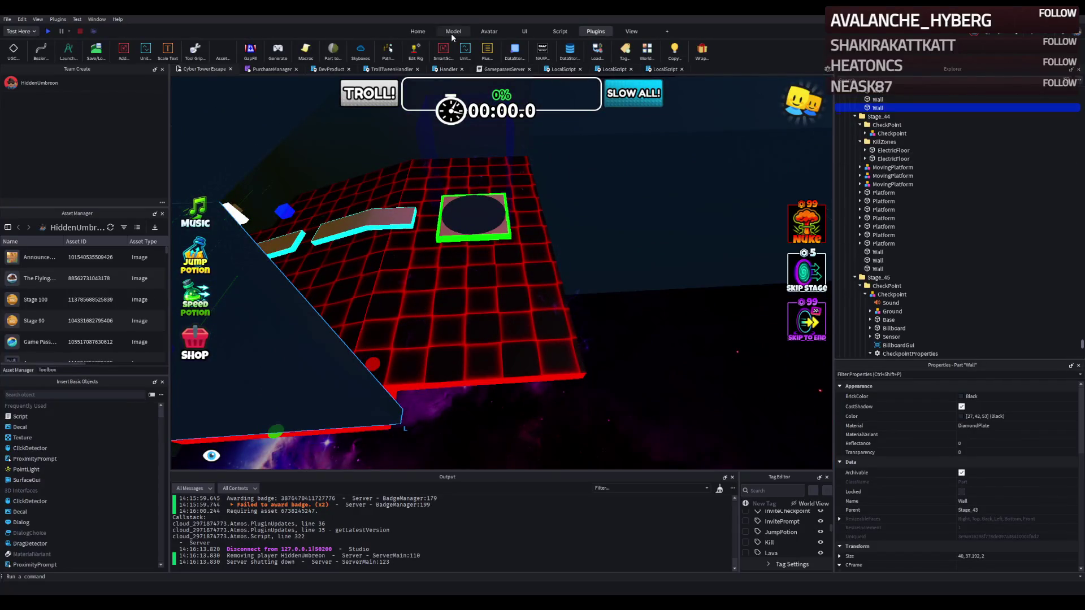
- Lengthen the Wall and the Roof to about 66 studs each
left_click(451, 33)
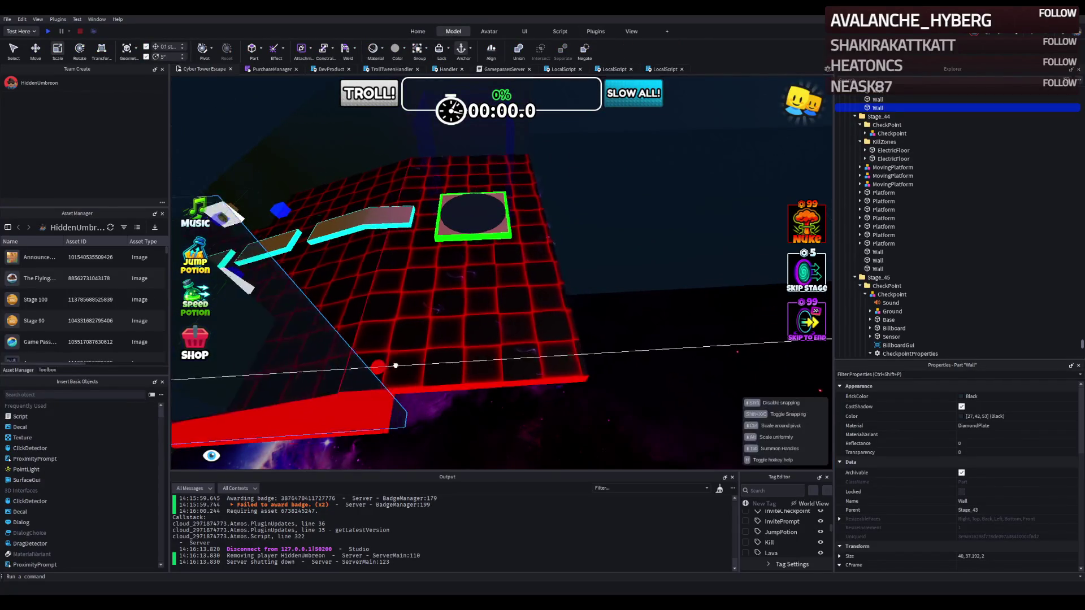
mouse_move(492, 328)
left_mouse_down()
mouse_move(509, 321)
mouse_move(501, 334)
left_mouse_up()
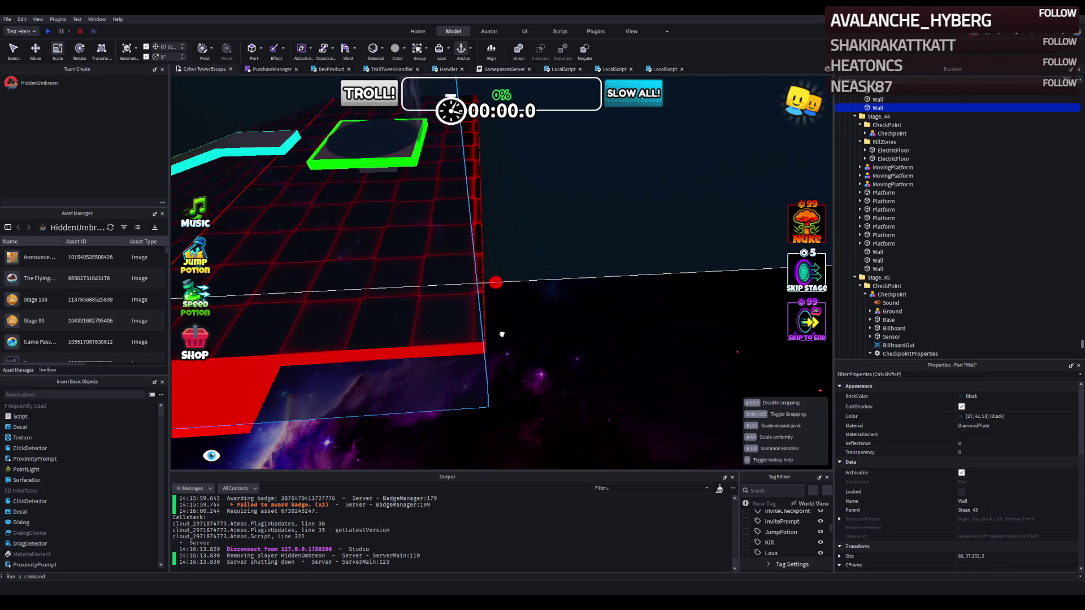
left_click(457, 201)
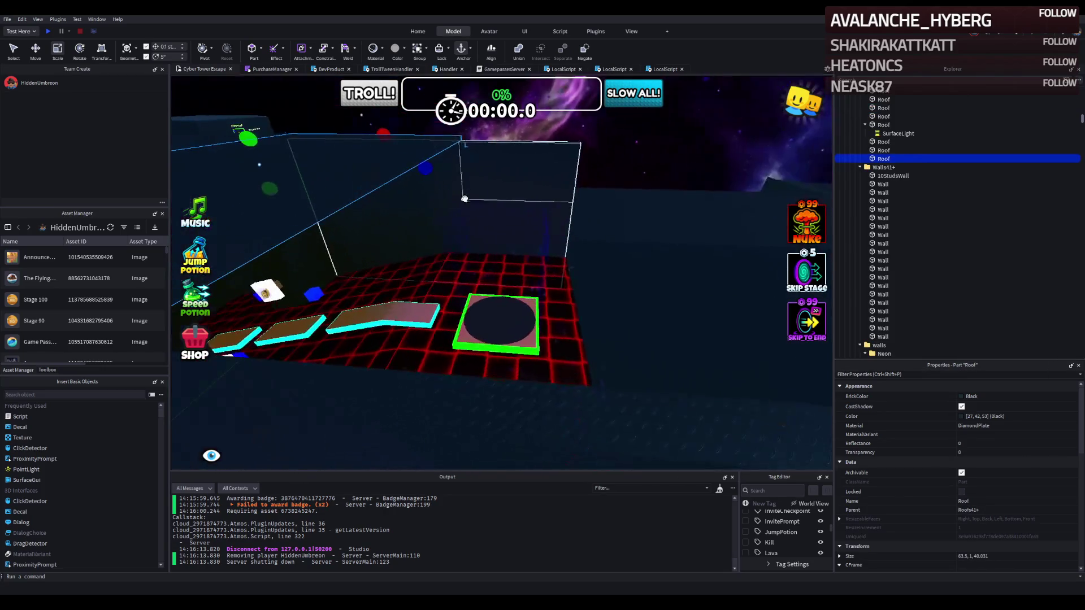
mouse_move(425, 168)
left_mouse_down()
mouse_move(514, 174)
mouse_move(497, 165)
left_mouse_up()
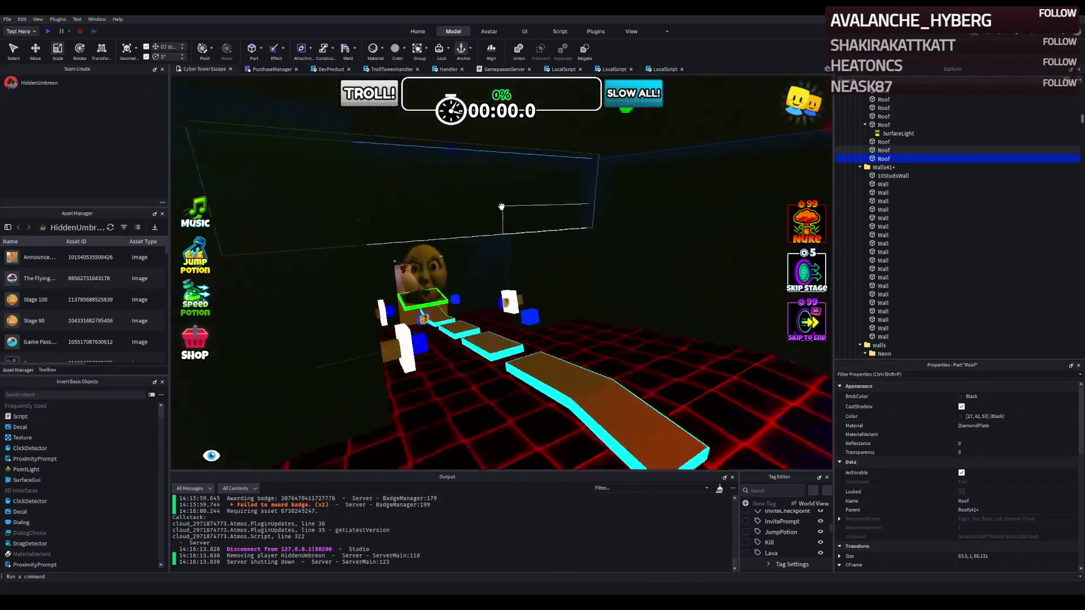
key("w")
key("w")
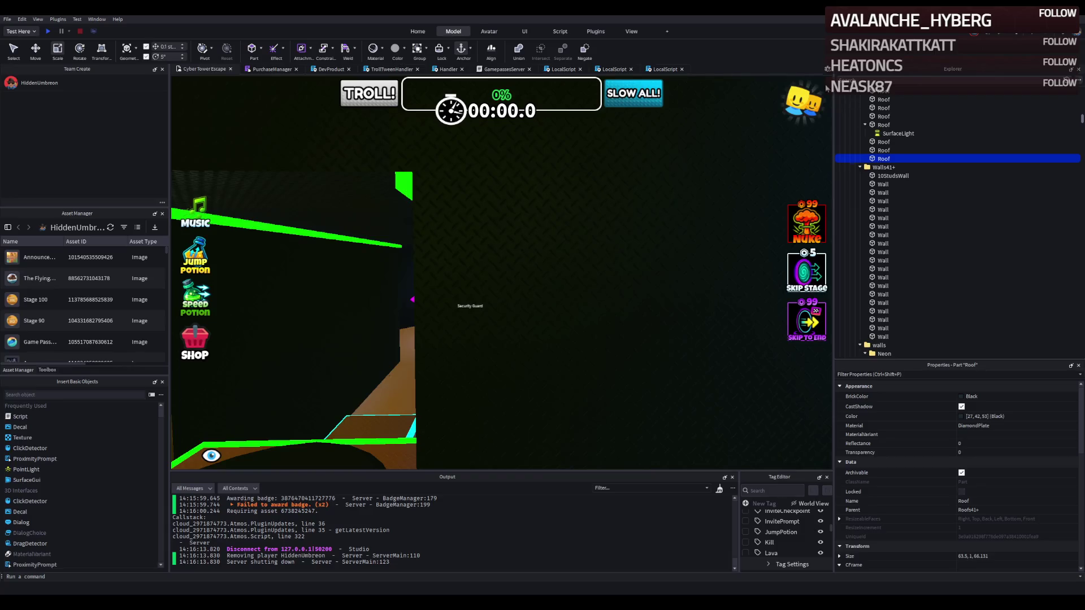
key("s")
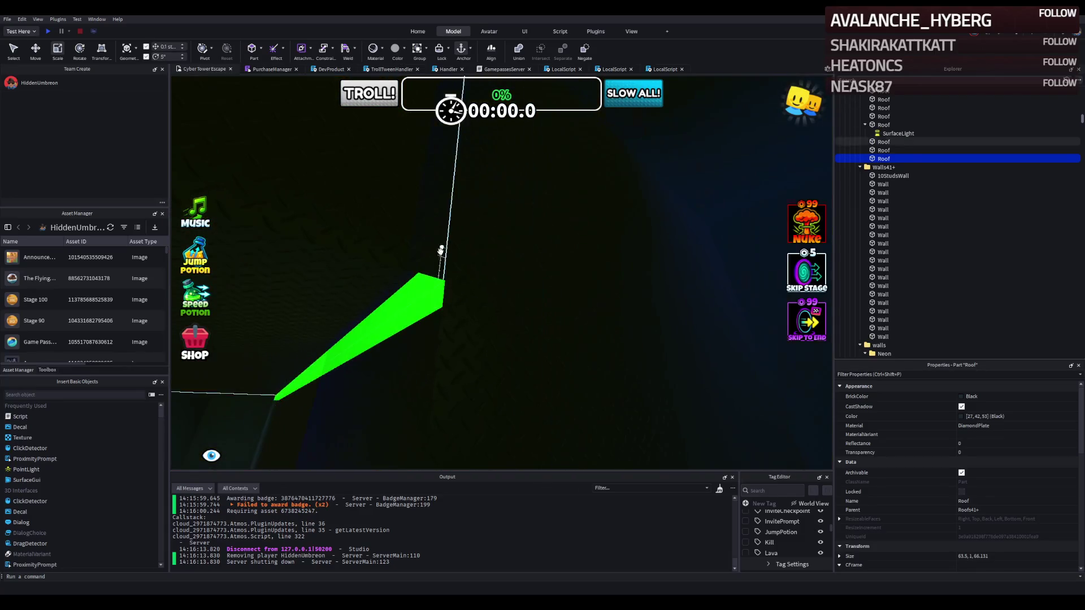
- Move the thin green neon Wall beam into place and shorten it to about 22.7 studs
left_click(456, 328)
mouse_move(459, 331)
left_mouse_down()
mouse_move(390, 402)
mouse_move(450, 322)
left_mouse_up()
scroll(452, 324, "up", 5)
left_click_drag(497, 368, 505, 366)
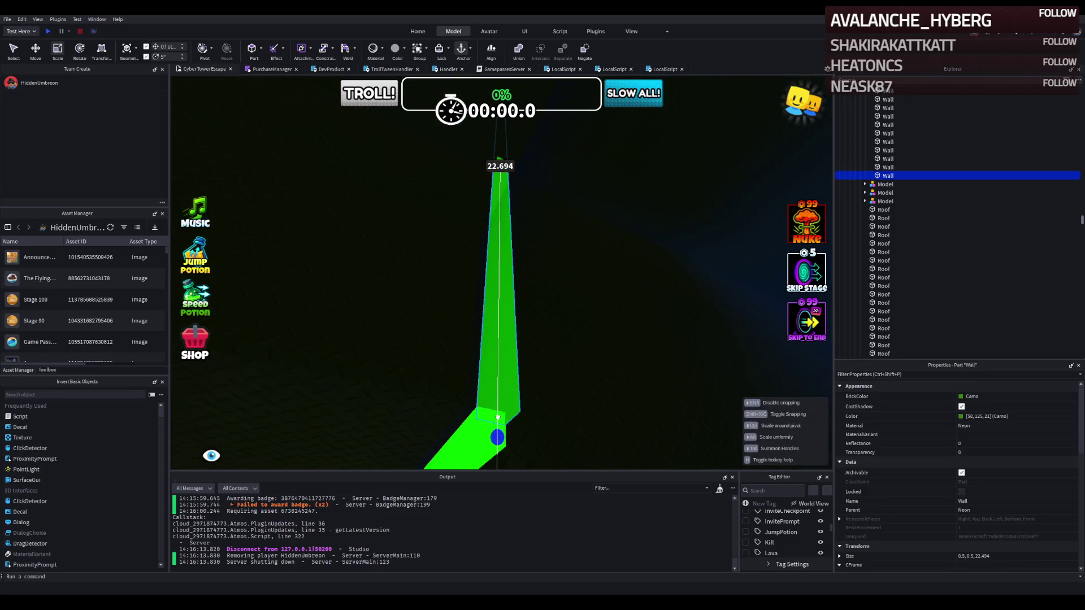
mouse_move(496, 426)
left_mouse_down()
mouse_move(496, 262)
mouse_move(499, 272)
left_mouse_up()
right_click(500, 272)
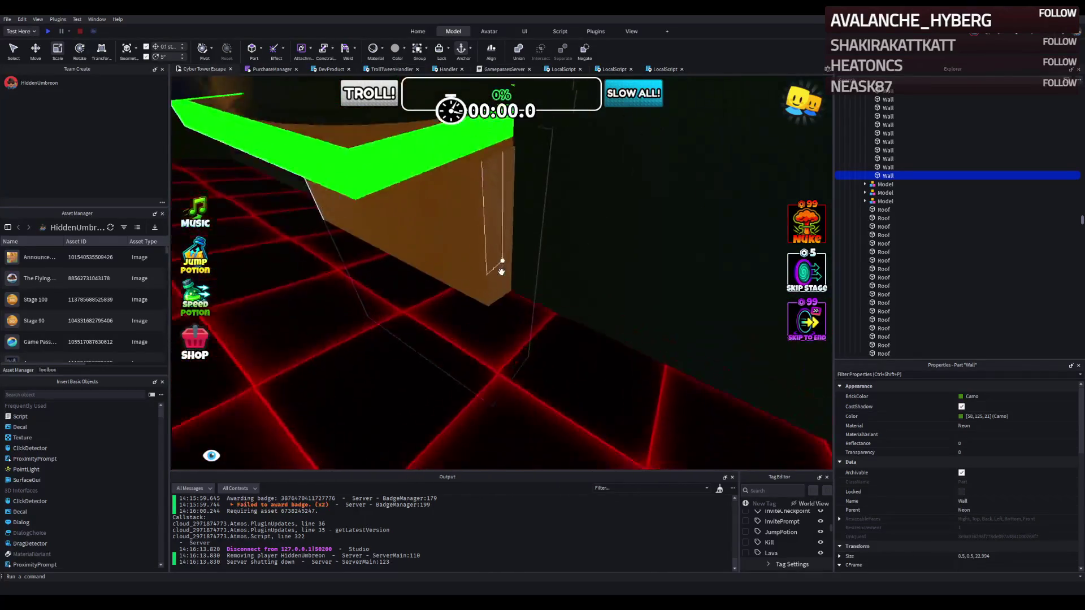
left_click(501, 276)
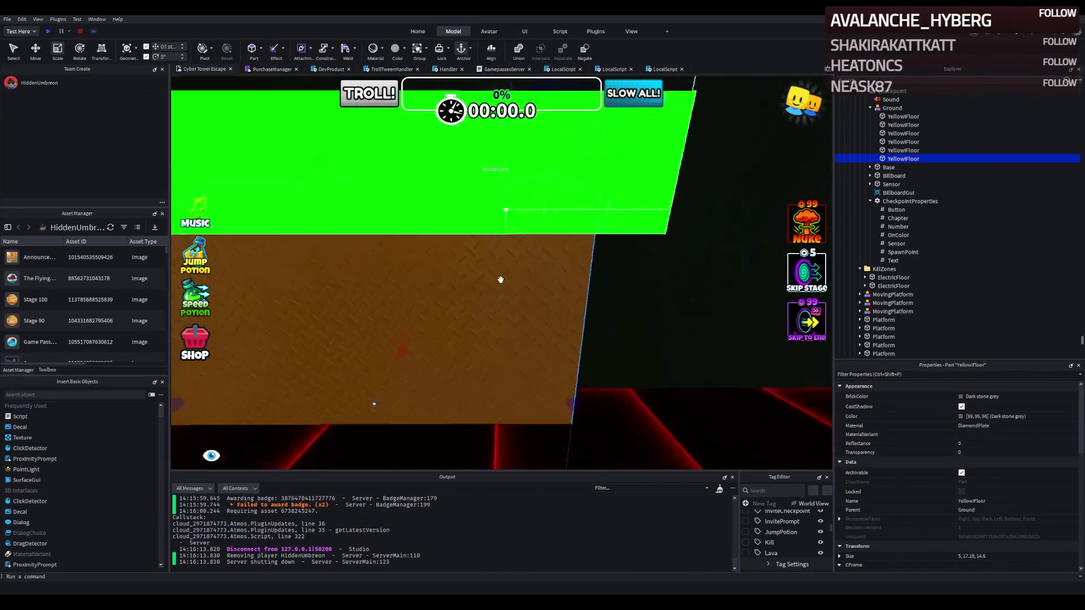
scroll(500, 281, "down", 3)
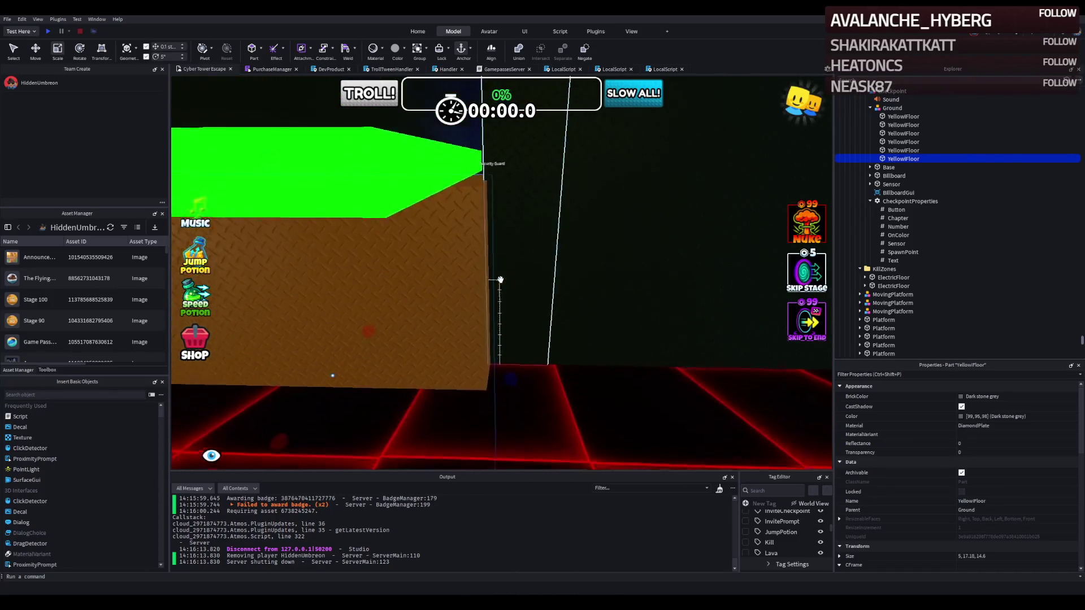
right_click(501, 352)
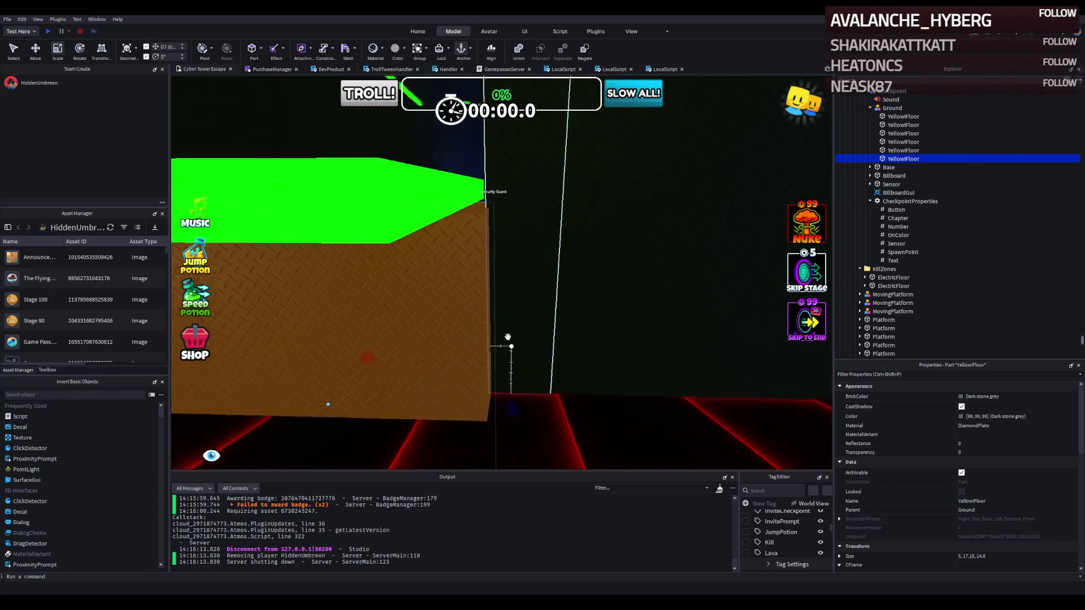
scroll(508, 337, "down", 3)
right_click(507, 337)
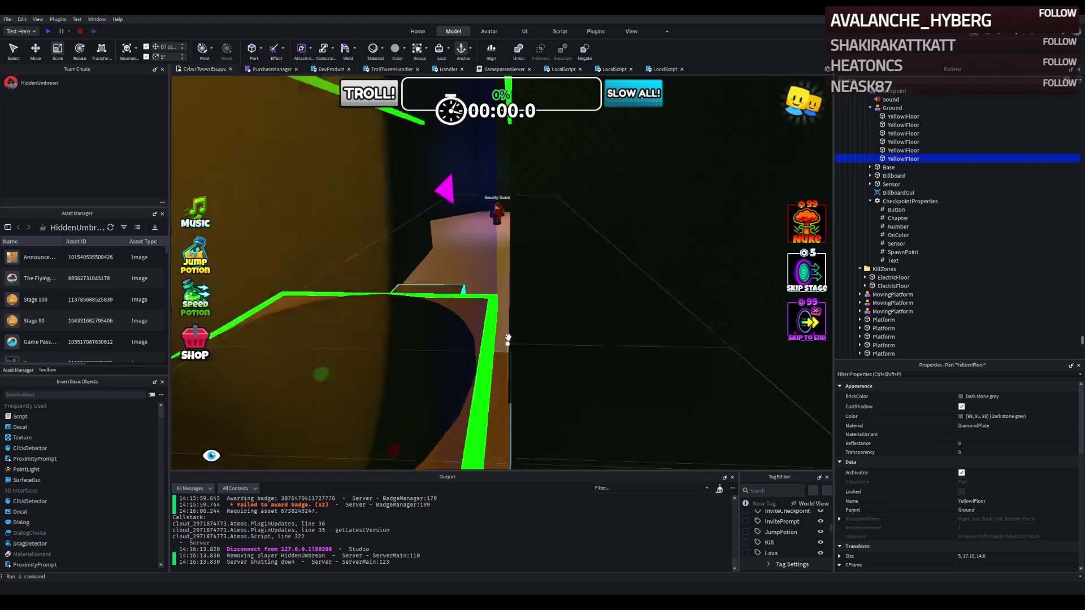
right_click(508, 337)
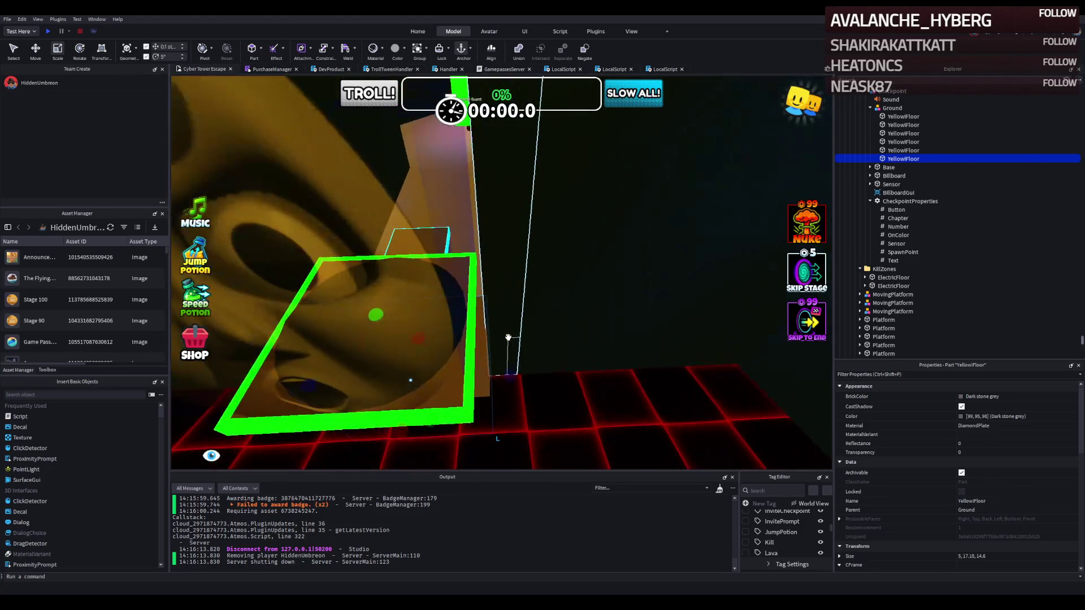
right_click(508, 336)
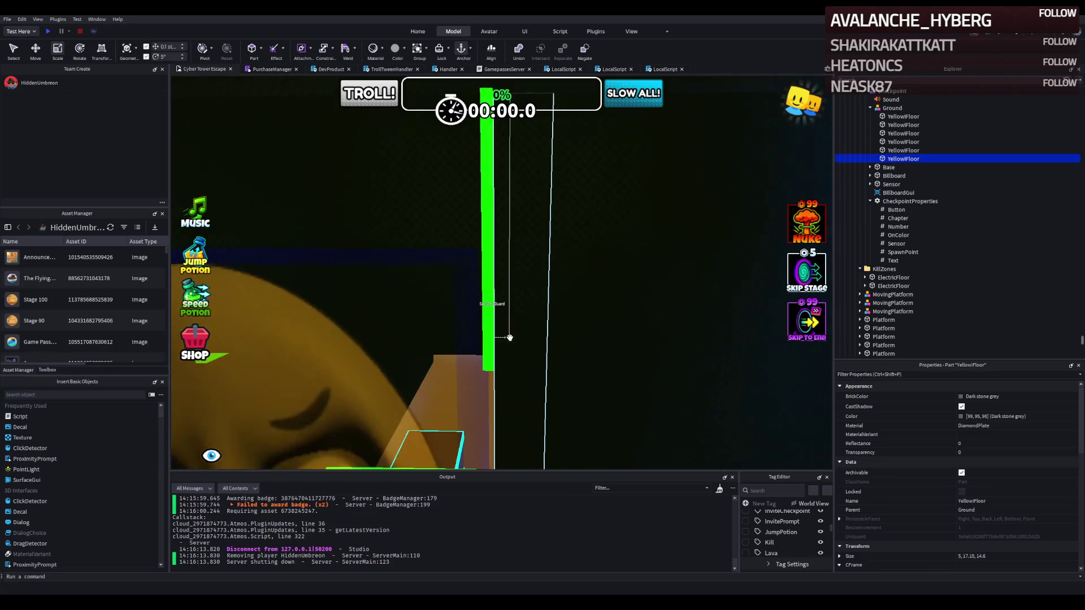
key("ctrl+d")
key("ctrl+2")
right_click(514, 338)
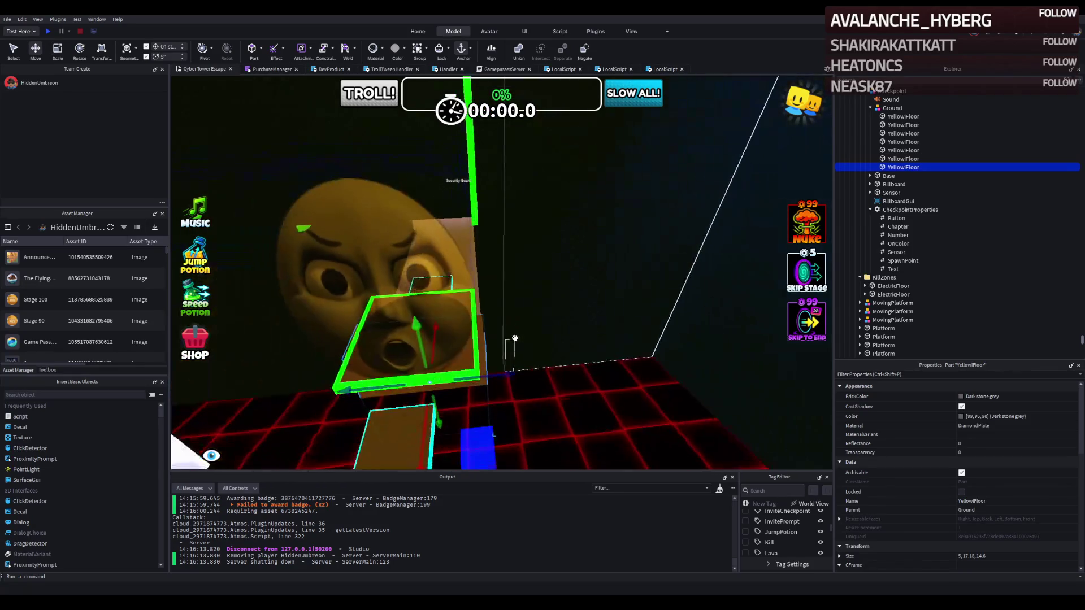
key("ctrl+1")
key("Delete")
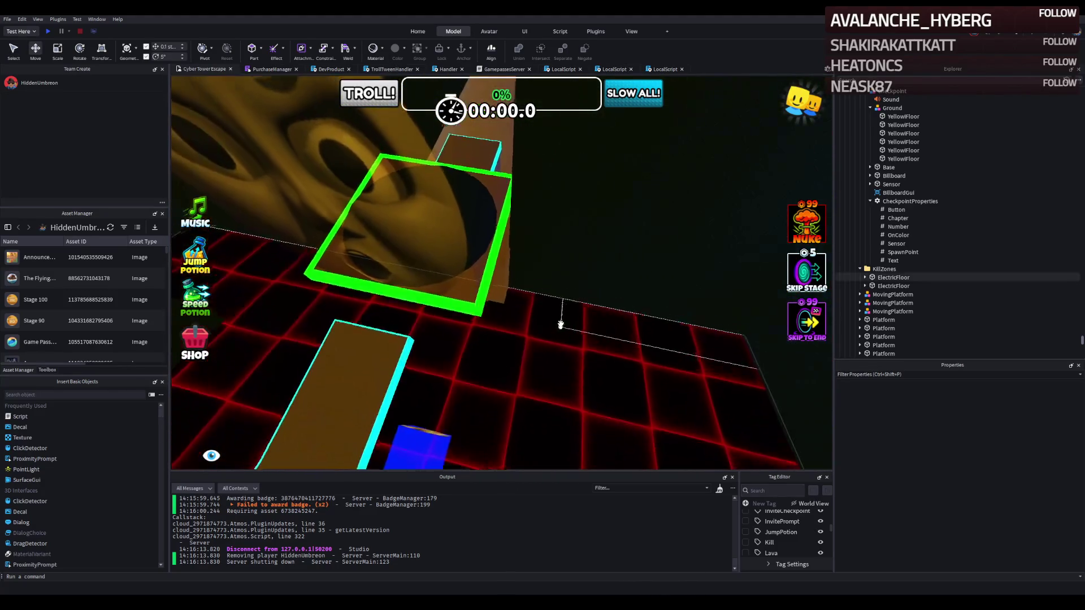
- Shorten the green neon Wall to about 12 studs
left_click(509, 291)
key("ctrl+2")
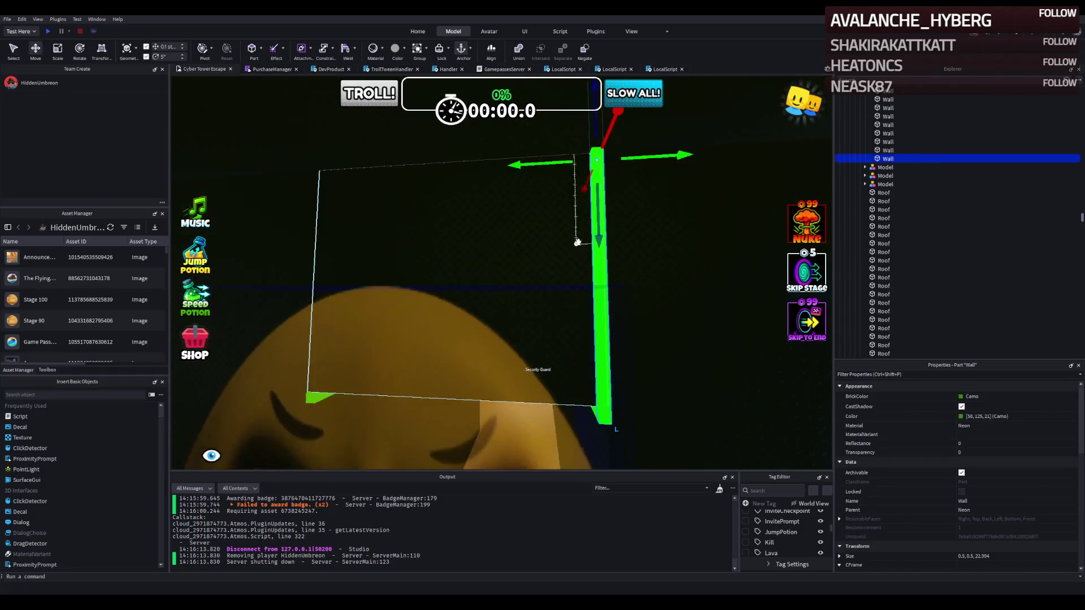
key("ctrl+3")
mouse_move(590, 195)
left_mouse_down()
mouse_move(601, 202)
mouse_move(596, 174)
left_mouse_up()
scroll(597, 172, "down", 5)
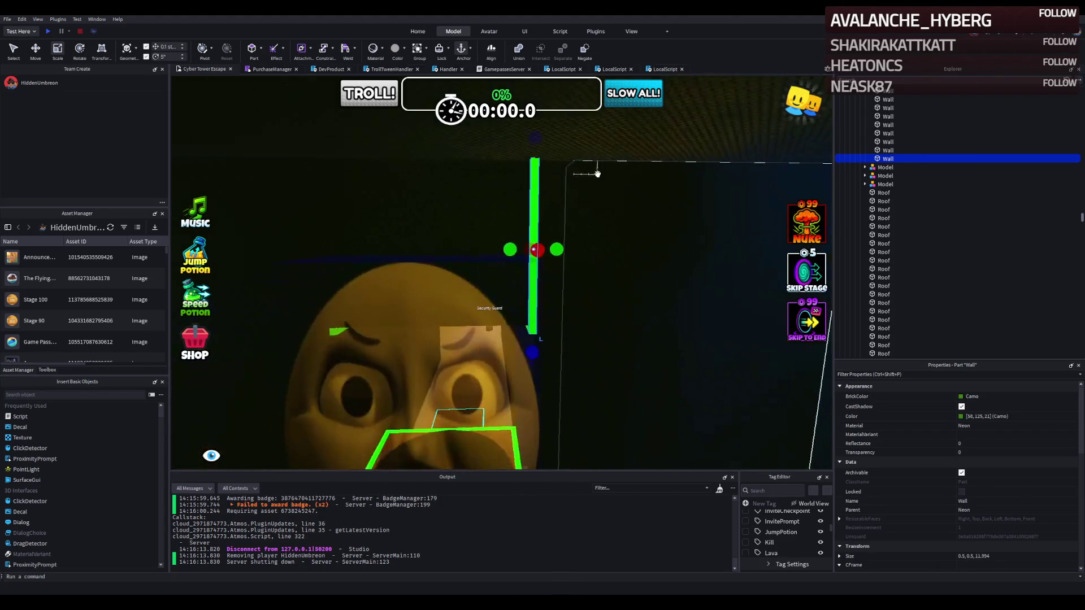
- Duplicate the shortened Wall and move the copy 13.9 studs left as a second post
key("ctrl+d")
key("ctrl+2")
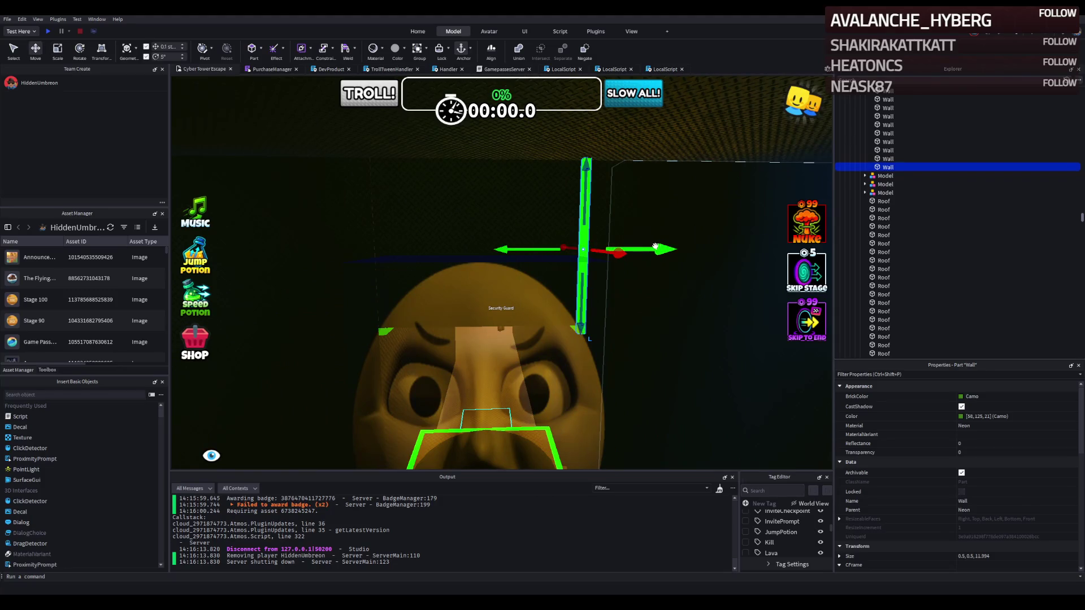
key("a")
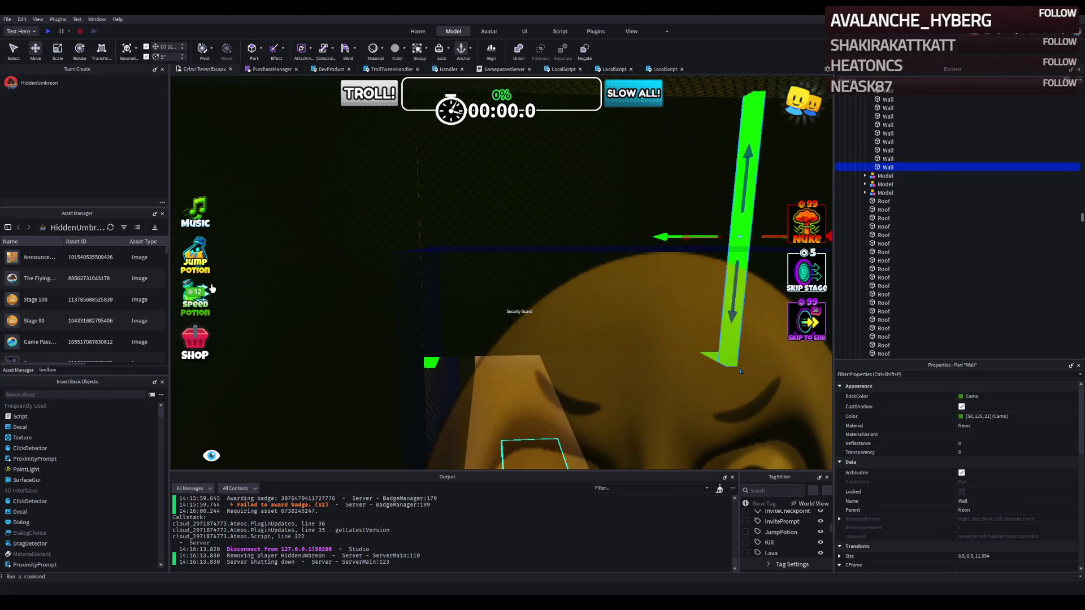
key("w")
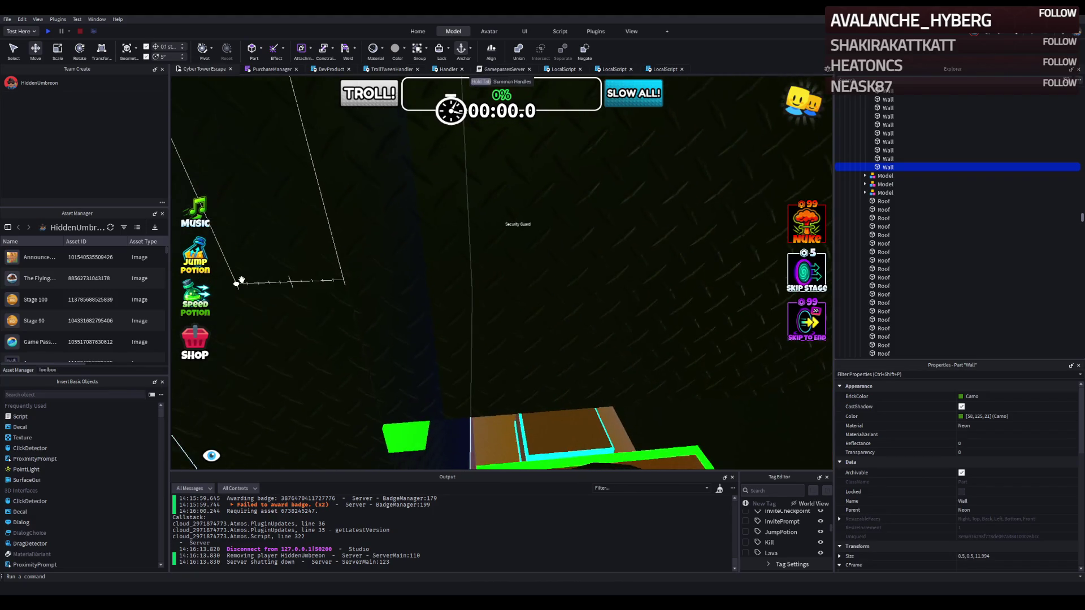
mouse_move(715, 205)
left_mouse_down()
mouse_move(695, 230)
mouse_move(353, 244)
left_mouse_up()
key("w")
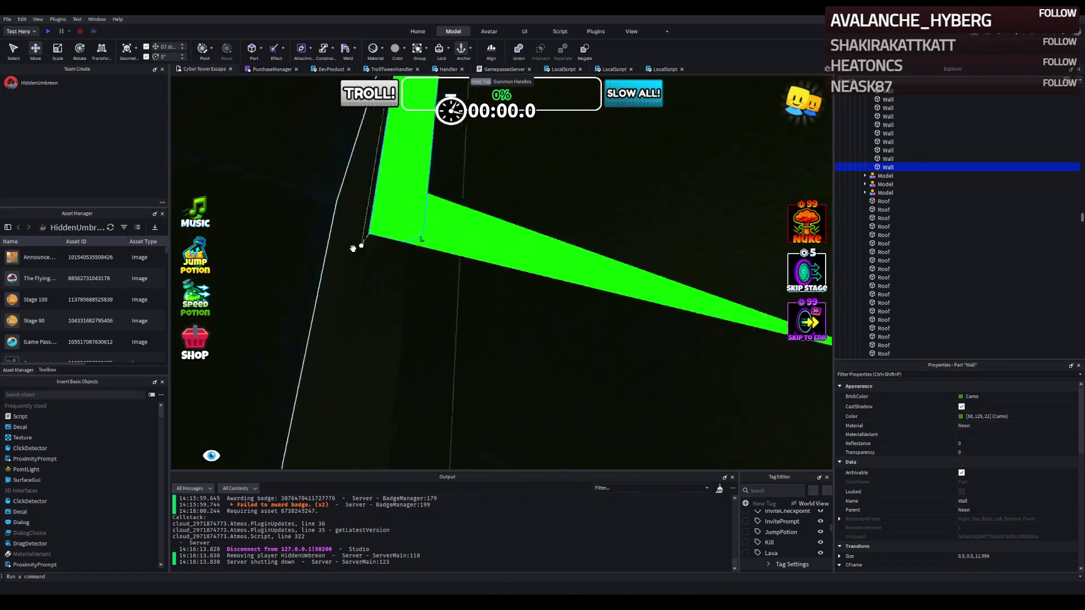
key("s")
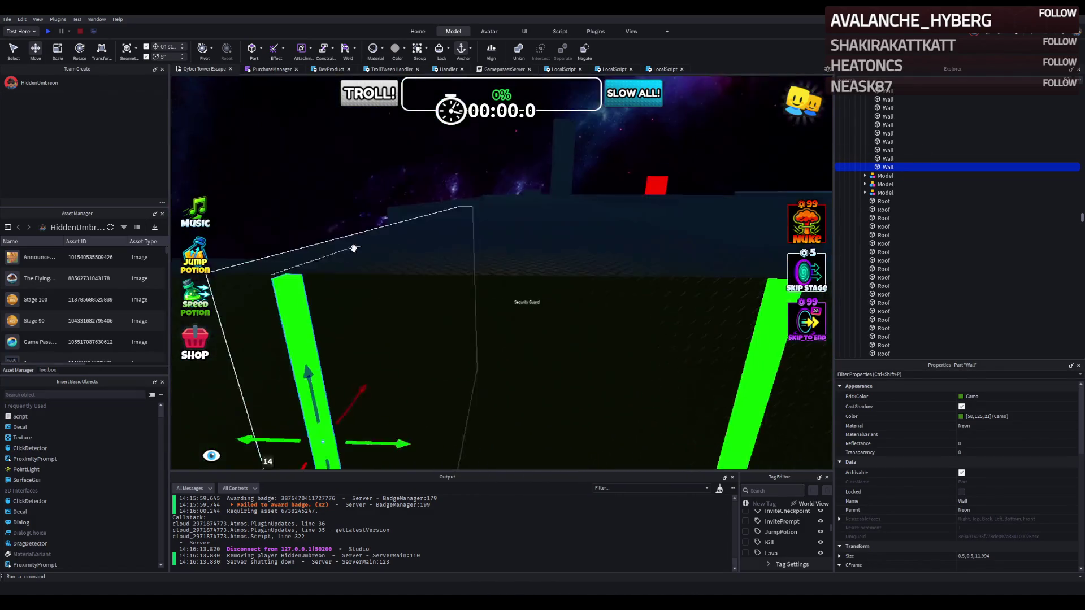
- Duplicate the Wall again, rotate it flat, raise it atop the posts and lengthen it to about 22.5 studs
key("ctrl+d")
key("w")
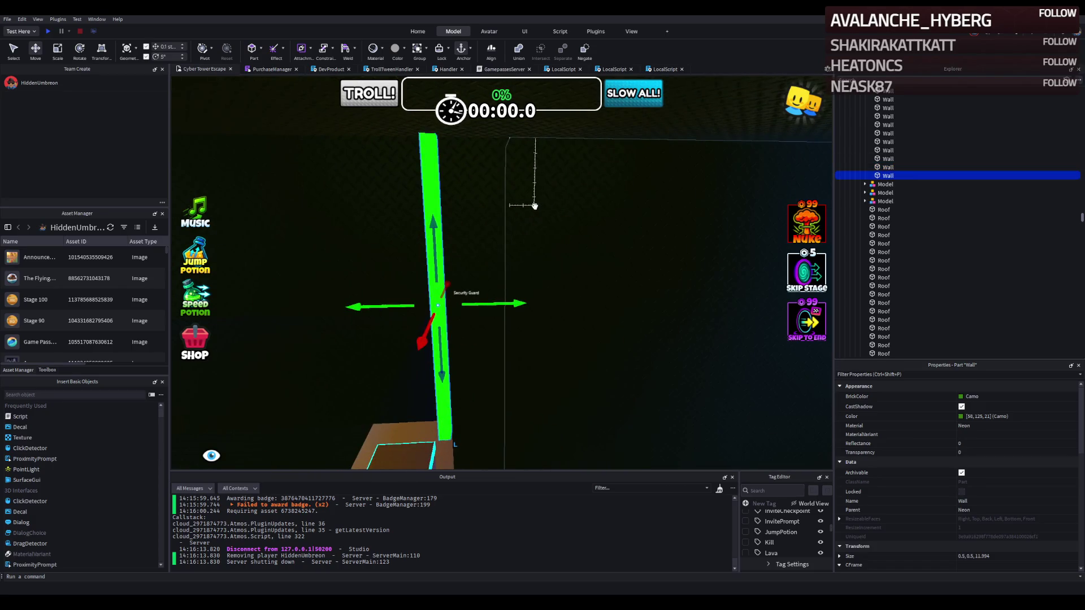
key("ctrl+r")
key("d")
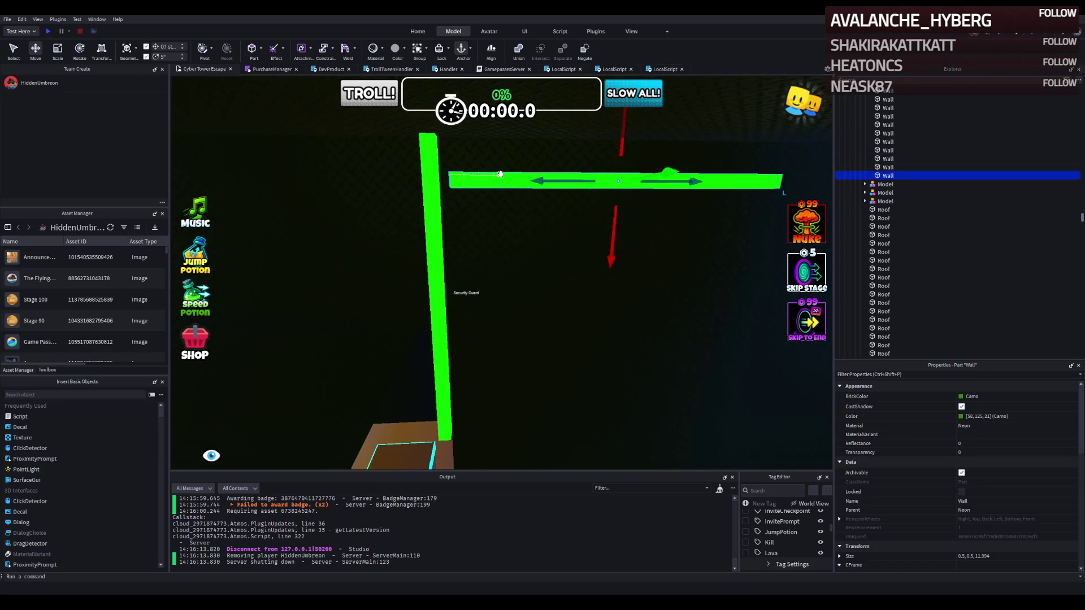
key("w")
mouse_move(502, 322)
left_mouse_down()
mouse_move(456, 187)
mouse_move(415, 185)
left_mouse_up()
key("ctrl+3")
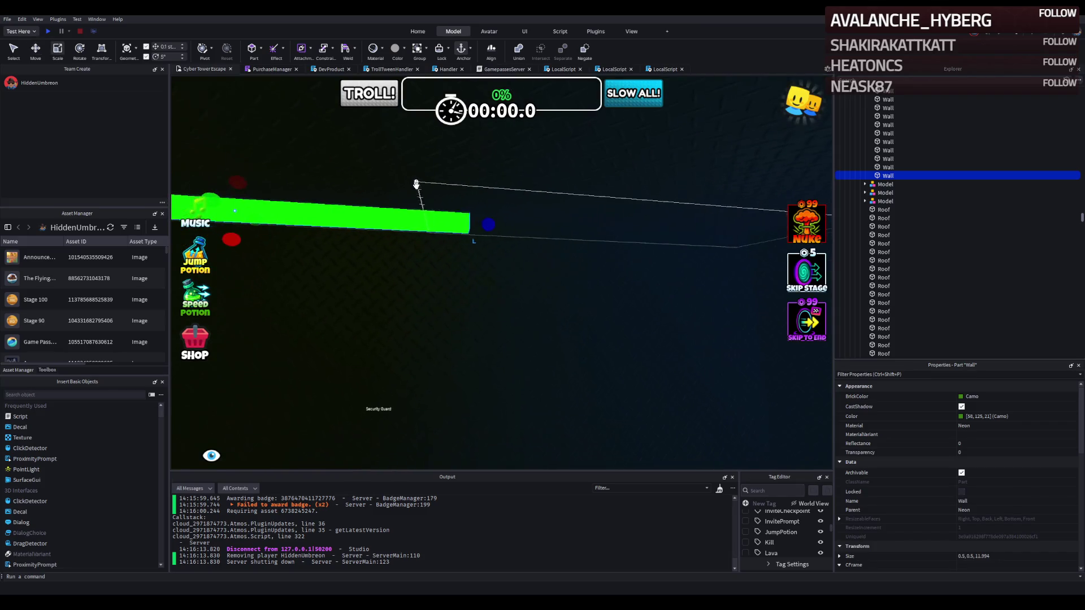
left_click_drag(488, 217, 529, 211)
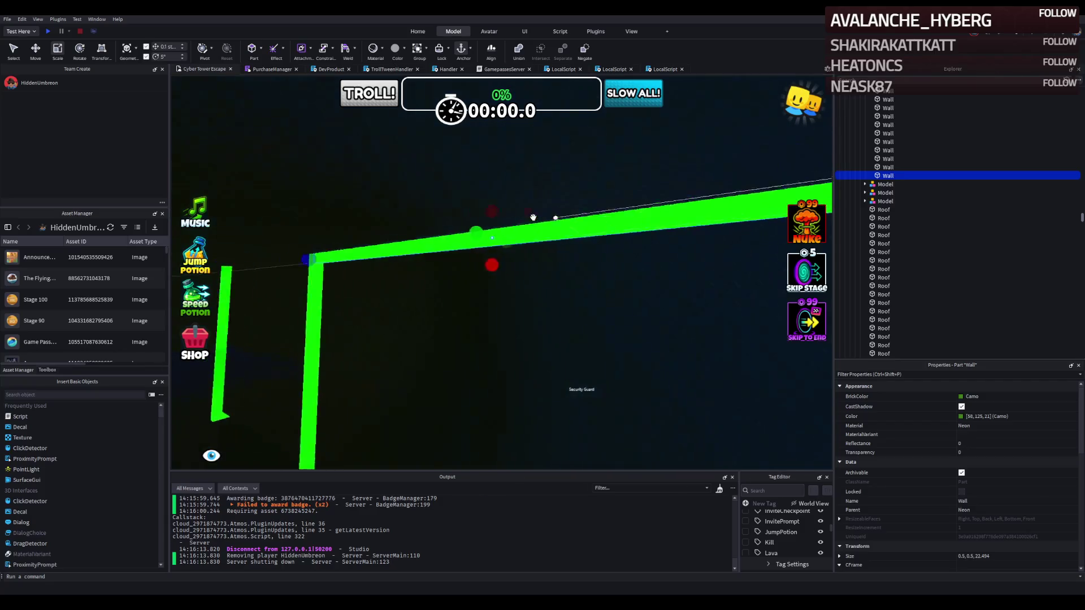
left_click(542, 247)
key("f")
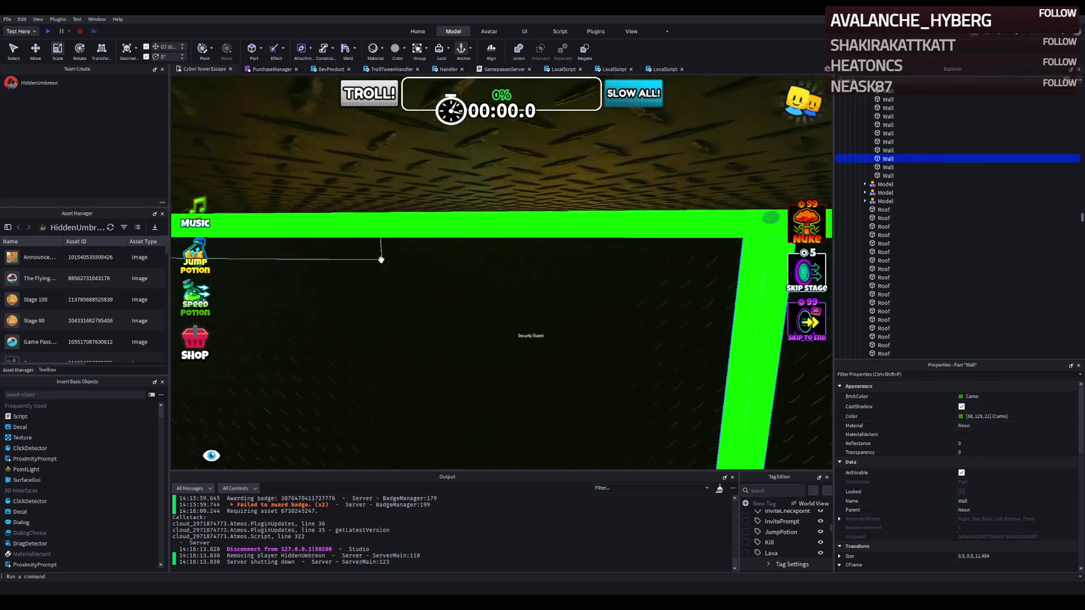
- Move the long green beam 29.1 studs into position and shorten it
left_click(410, 259)
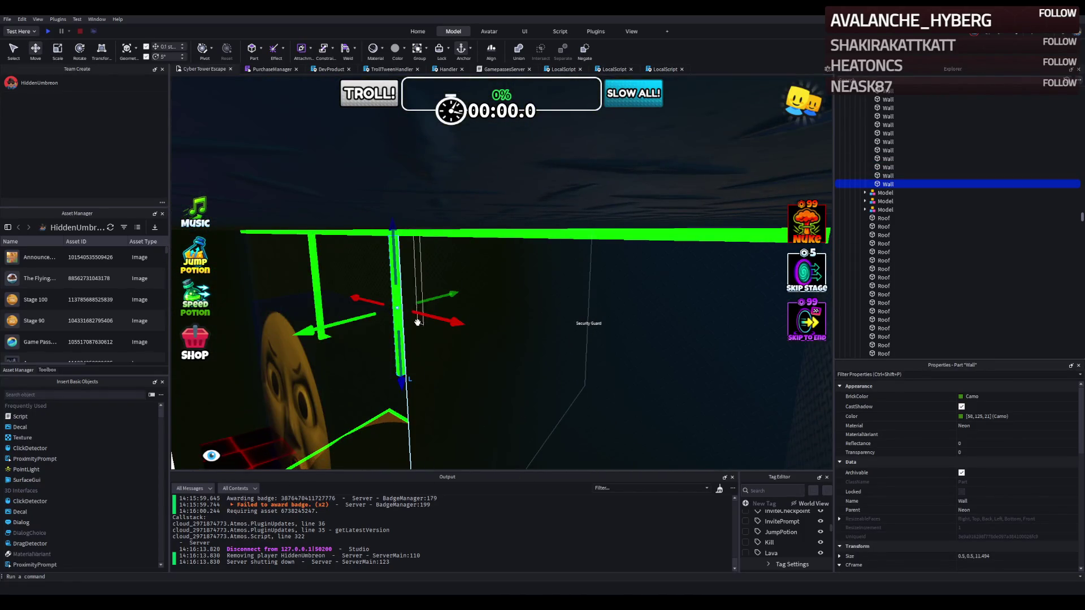
left_click(496, 249)
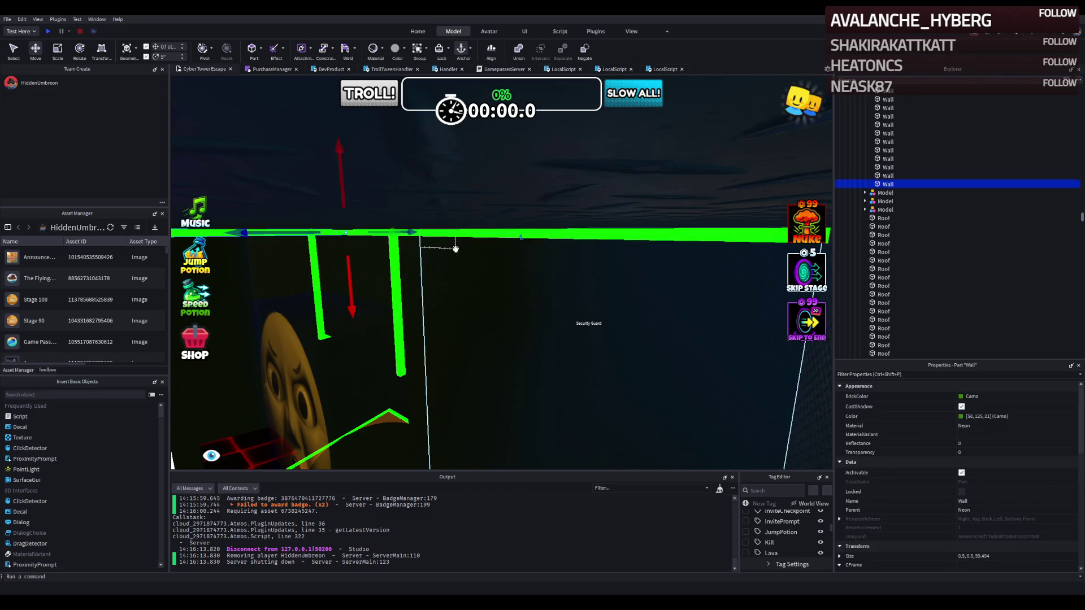
key("a")
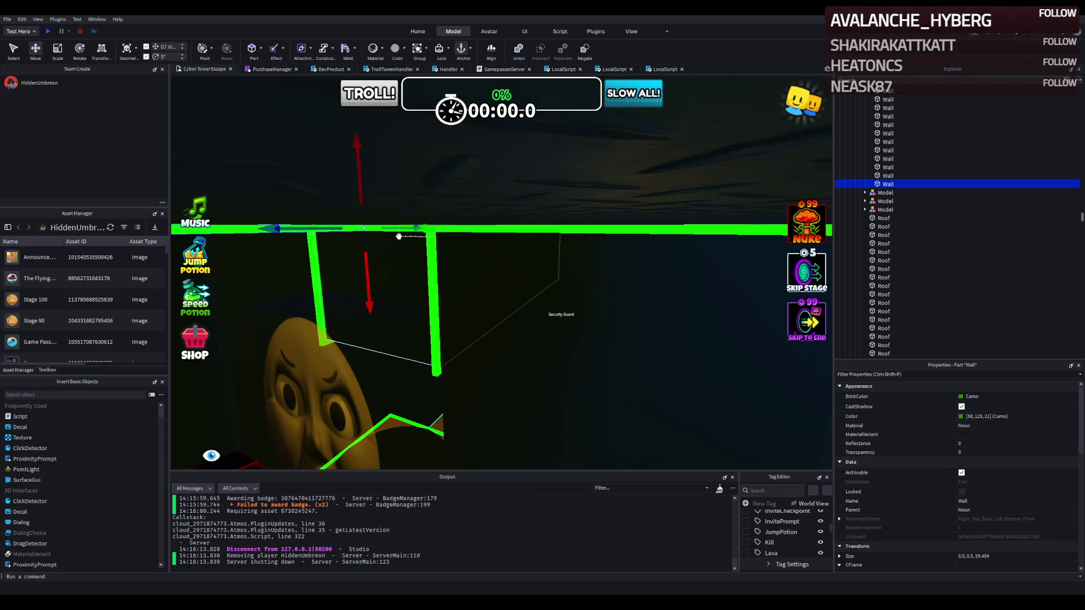
left_click_drag(403, 232, 556, 226)
key("ctrl+3")
left_click_drag(424, 366, 517, 269)
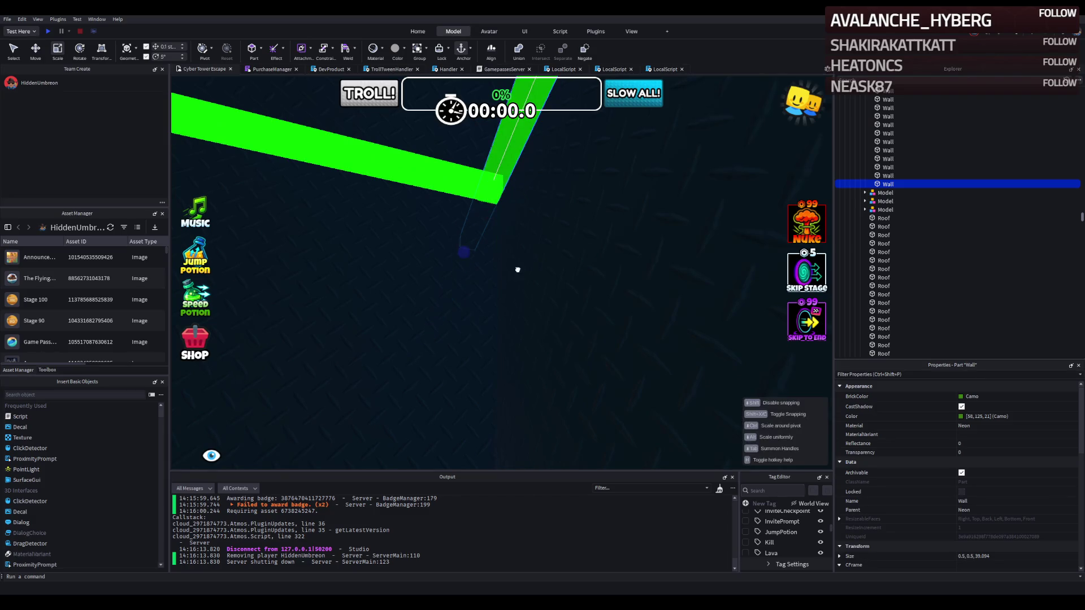
left_click_drag(551, 222, 549, 223)
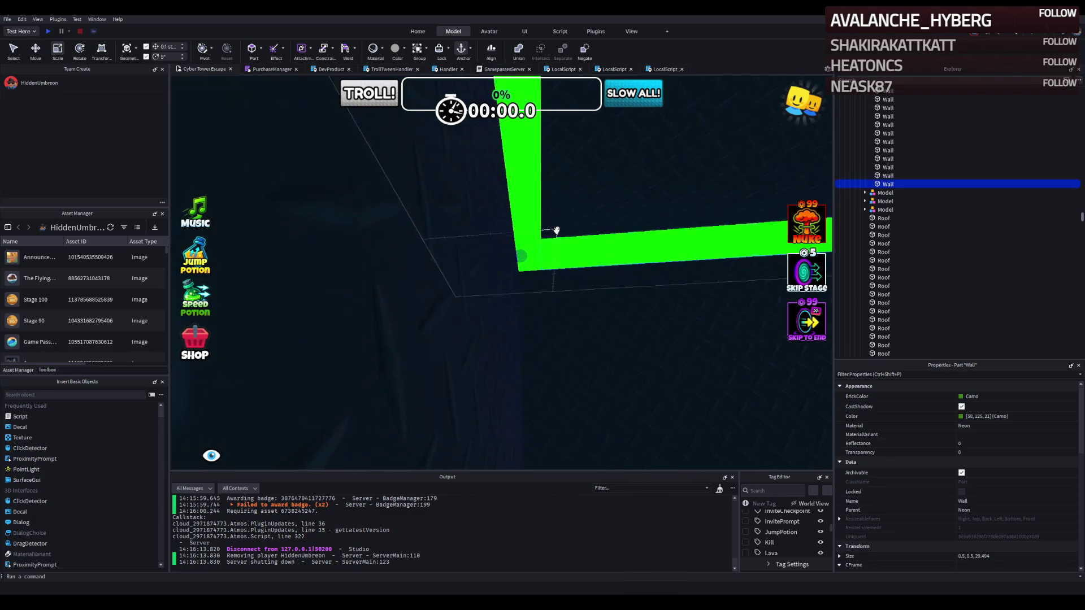
key("d")
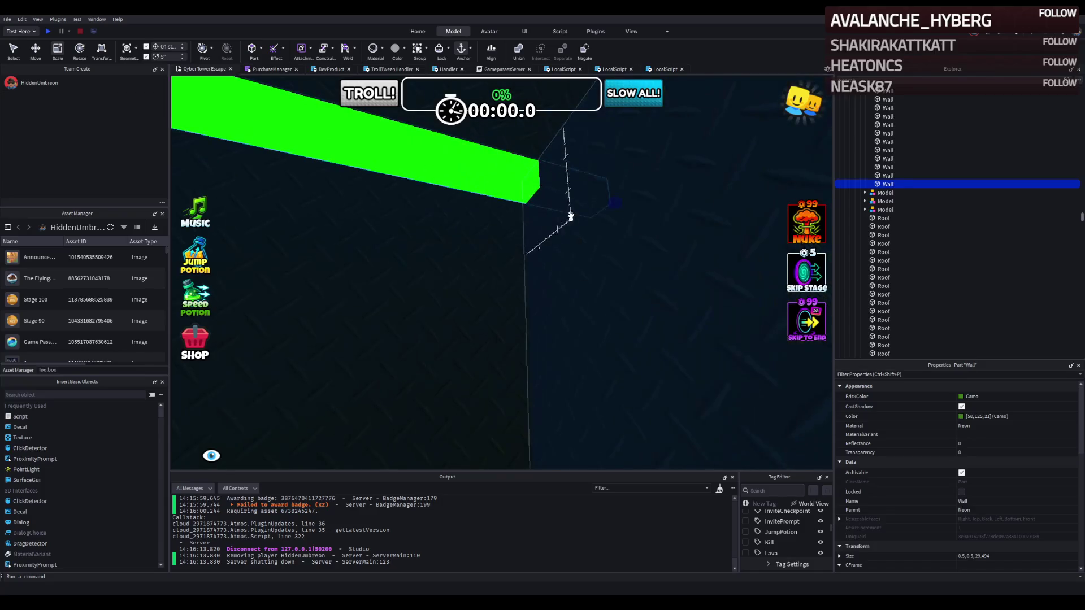
left_click_drag(603, 203, 534, 199)
right_click(548, 189)
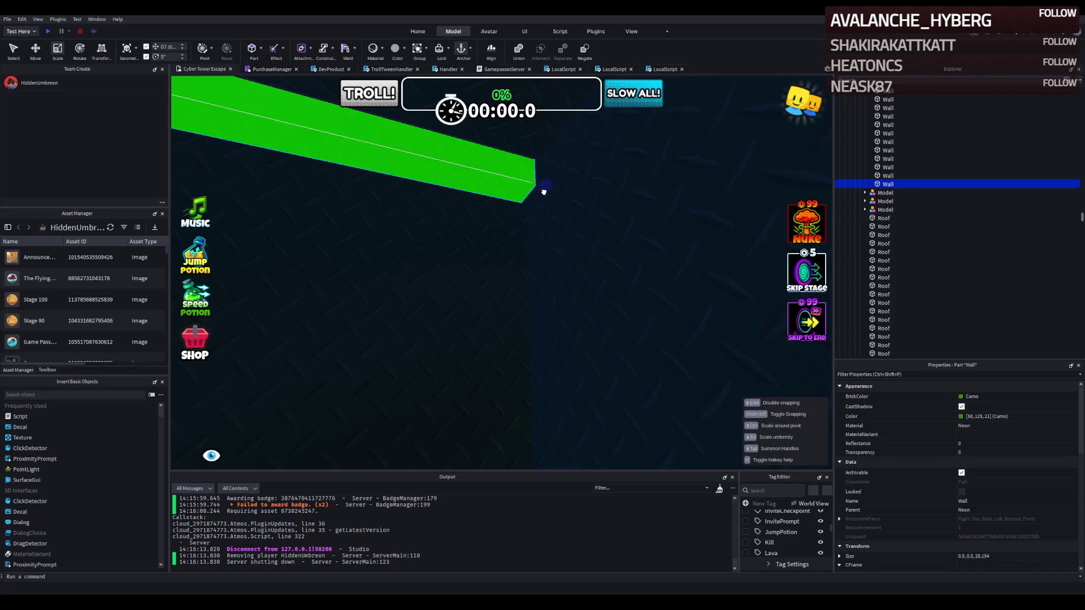
- Duplicate the green wall strip, place the copy along the walls and lengthen it
key("ctrl+d")
mouse_move(528, 211)
left_mouse_down()
mouse_move(472, 219)
mouse_move(489, 213)
mouse_move(522, 234)
mouse_move(521, 251)
left_mouse_up()
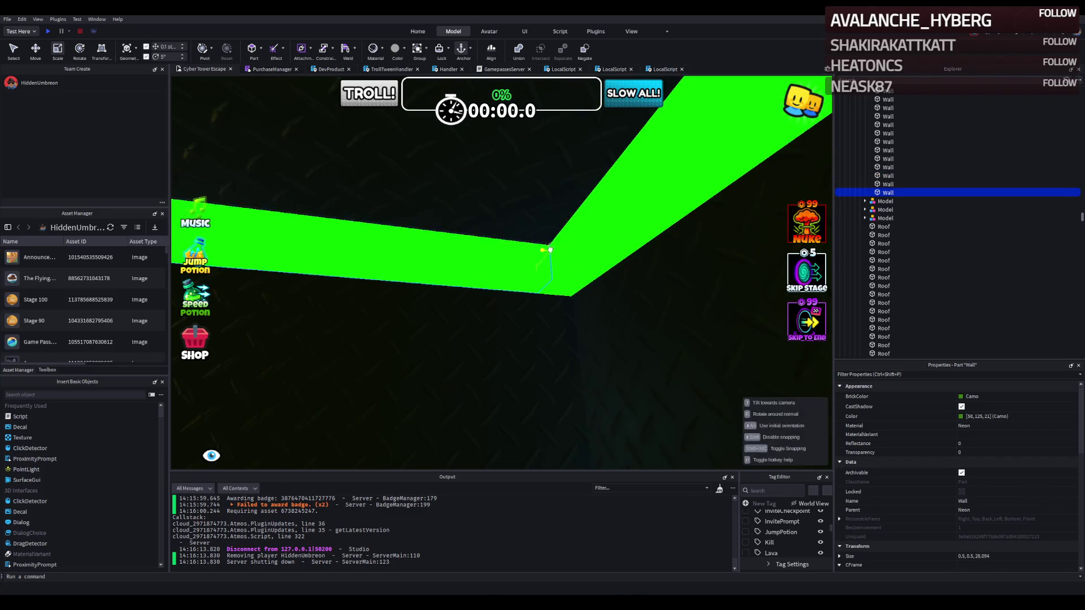
right_click(571, 233)
mouse_move(554, 244)
left_mouse_down()
mouse_move(557, 271)
mouse_move(515, 291)
mouse_move(516, 338)
left_mouse_up()
right_click(516, 338)
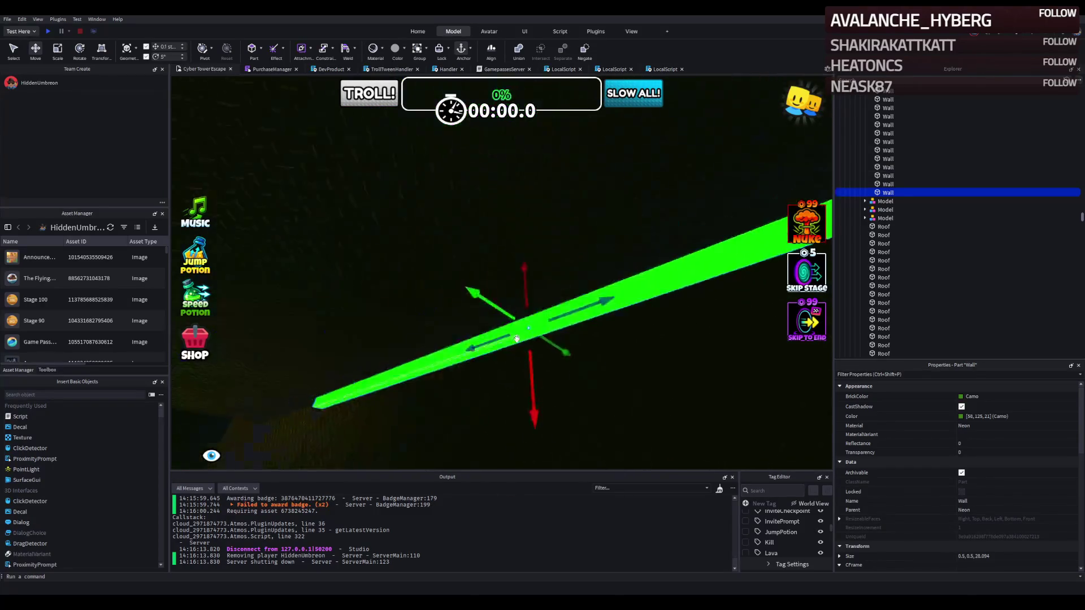
right_click(516, 338)
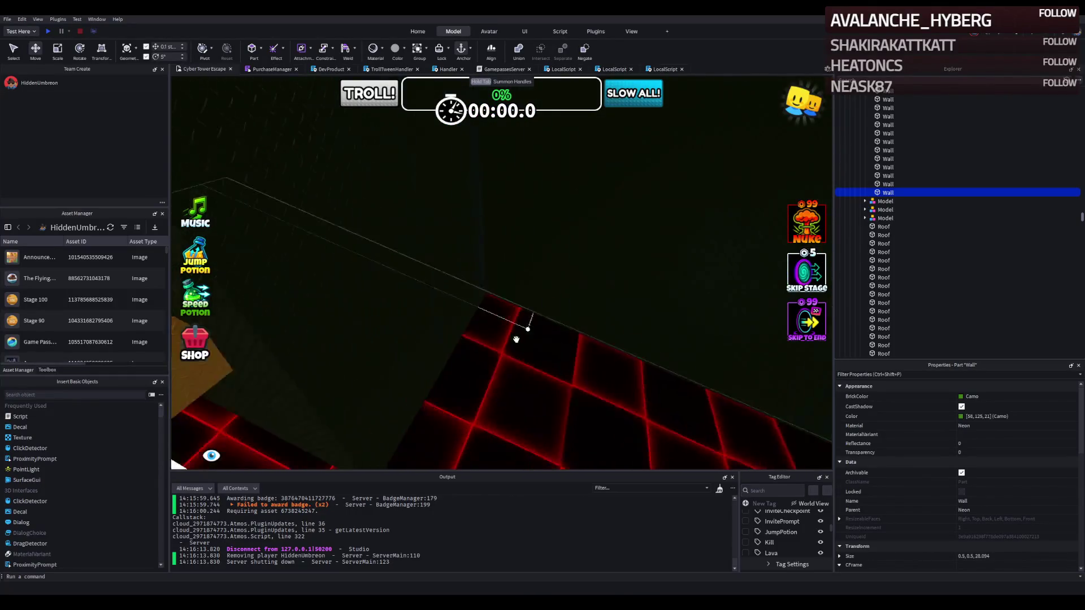
right_click(519, 336)
key("ctrl+3")
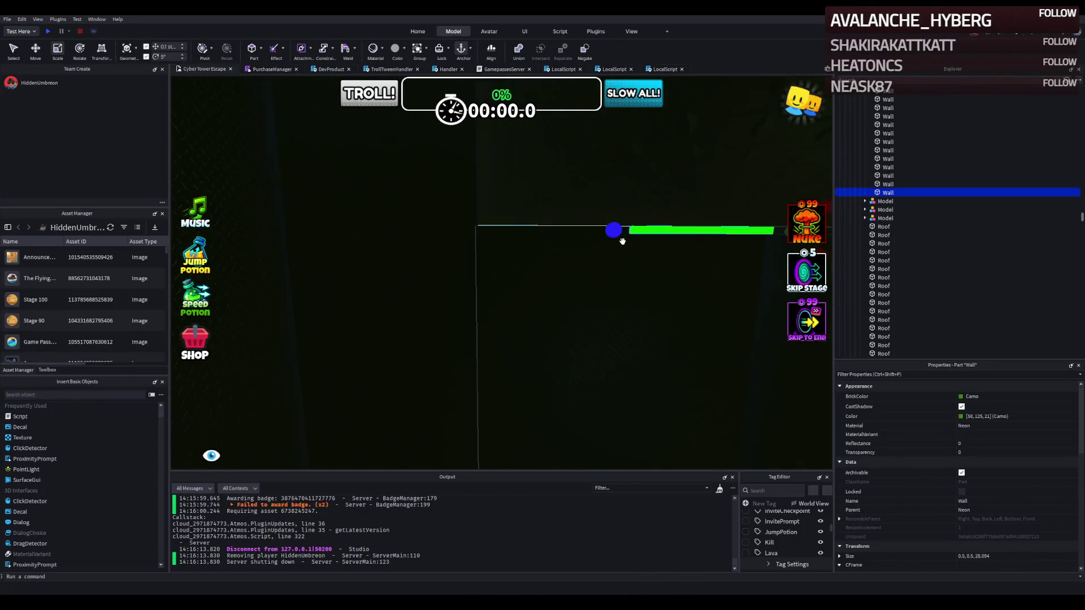
left_click_drag(655, 275, 394, 301)
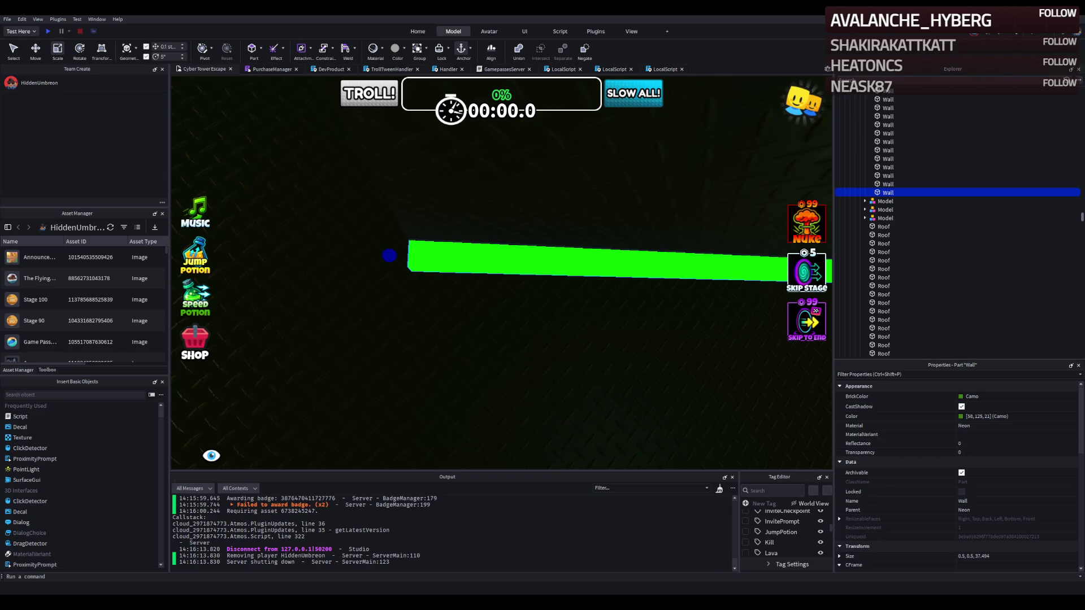
- Stretch one green strip much longer, then resize another into an upright strip about 15 studs tall
mouse_move(389, 255)
left_mouse_down()
mouse_move(396, 291)
mouse_move(496, 291)
left_mouse_up()
scroll(496, 291, "up", 5)
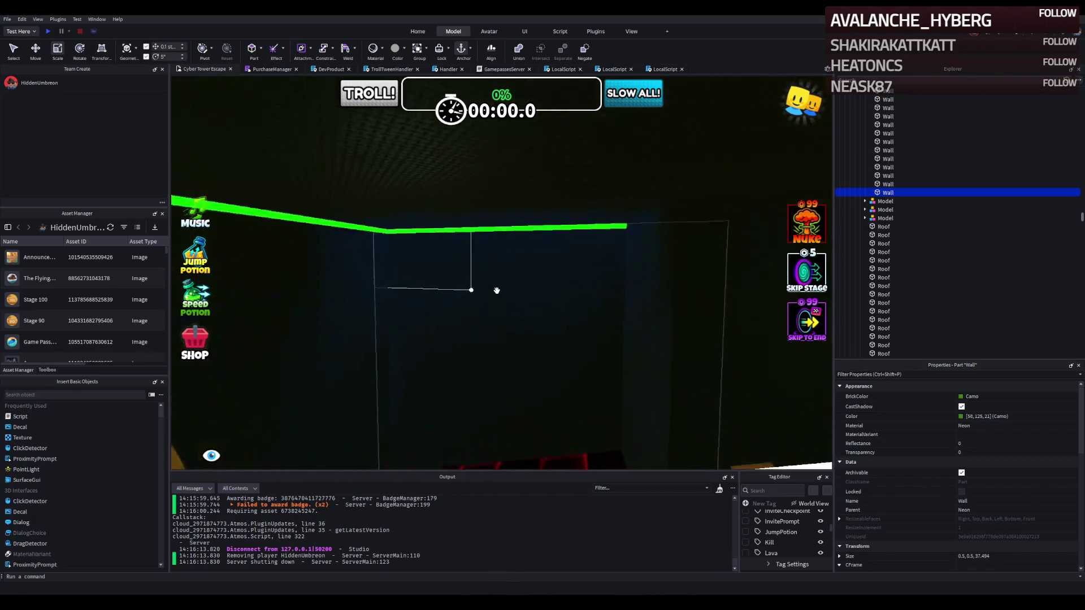
left_click(508, 238)
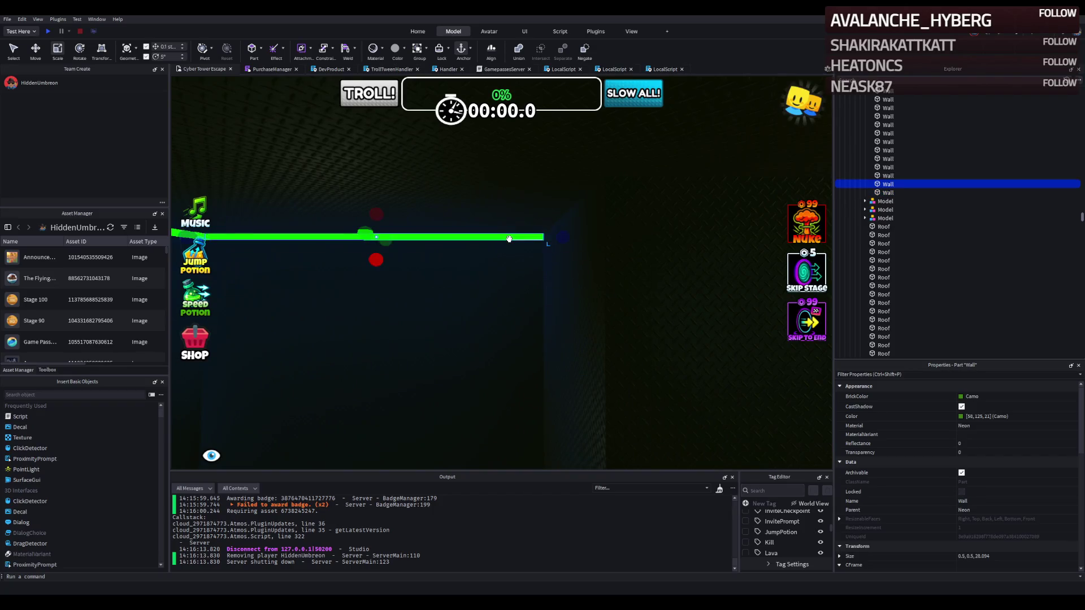
scroll(508, 238, "up", 5)
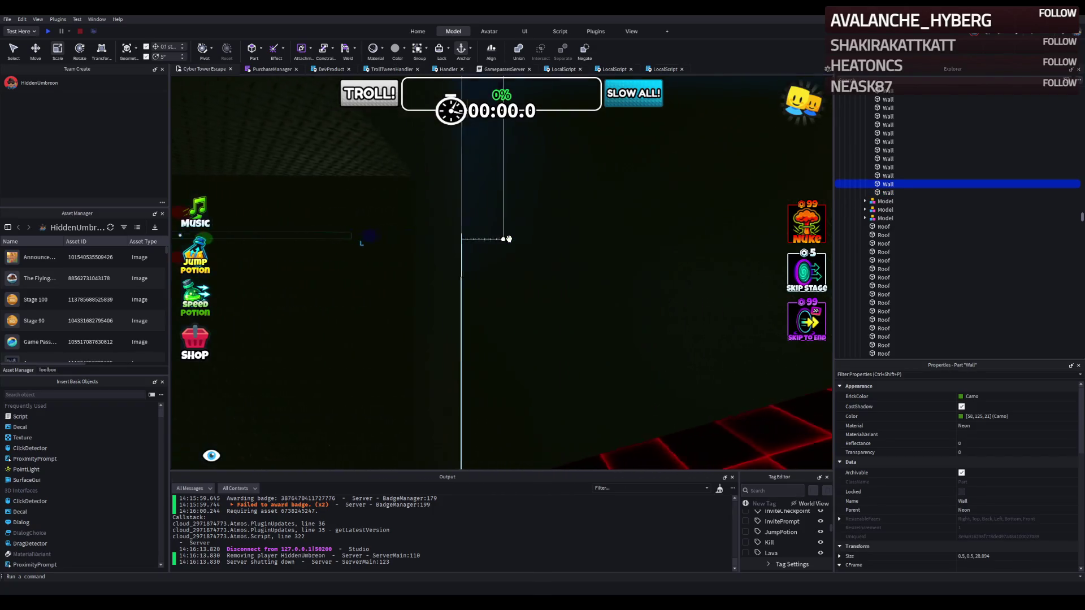
scroll(509, 238, "down", 5)
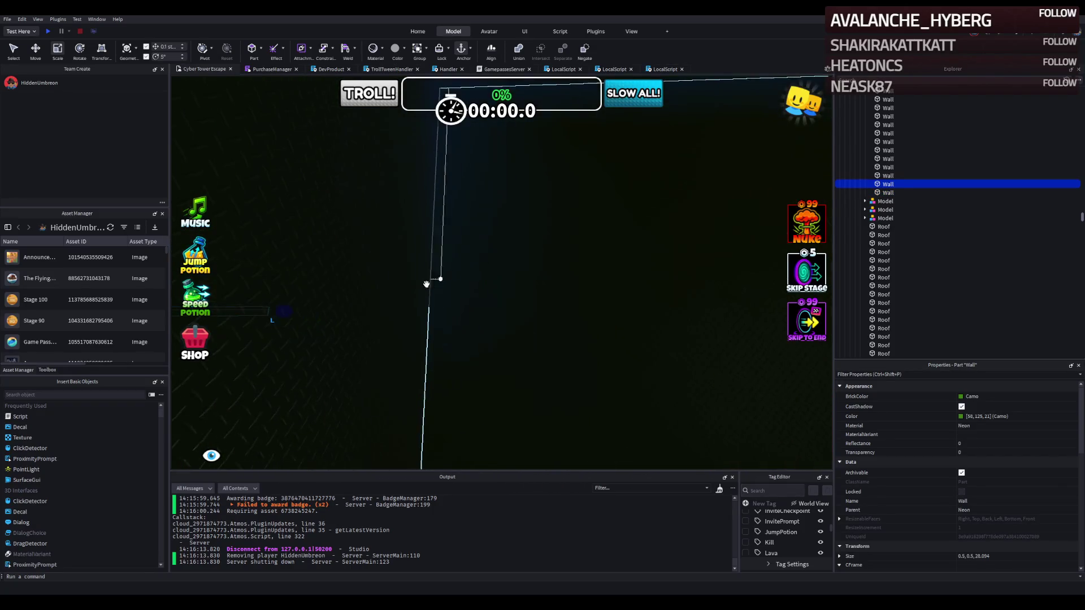
scroll(360, 305, "down", 5)
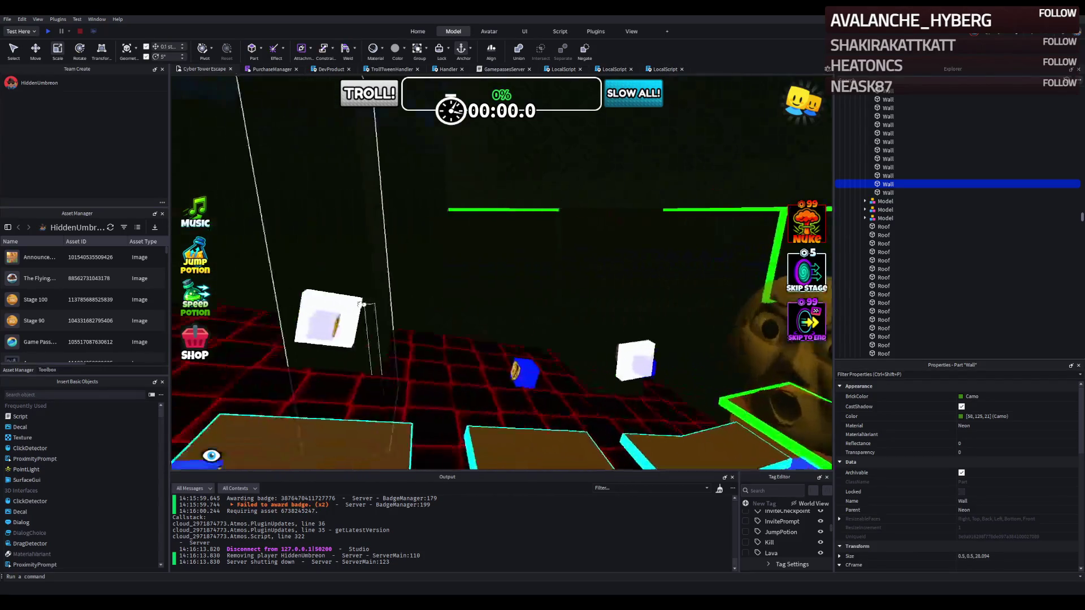
scroll(360, 305, "up", 3)
scroll(360, 305, "up", 5)
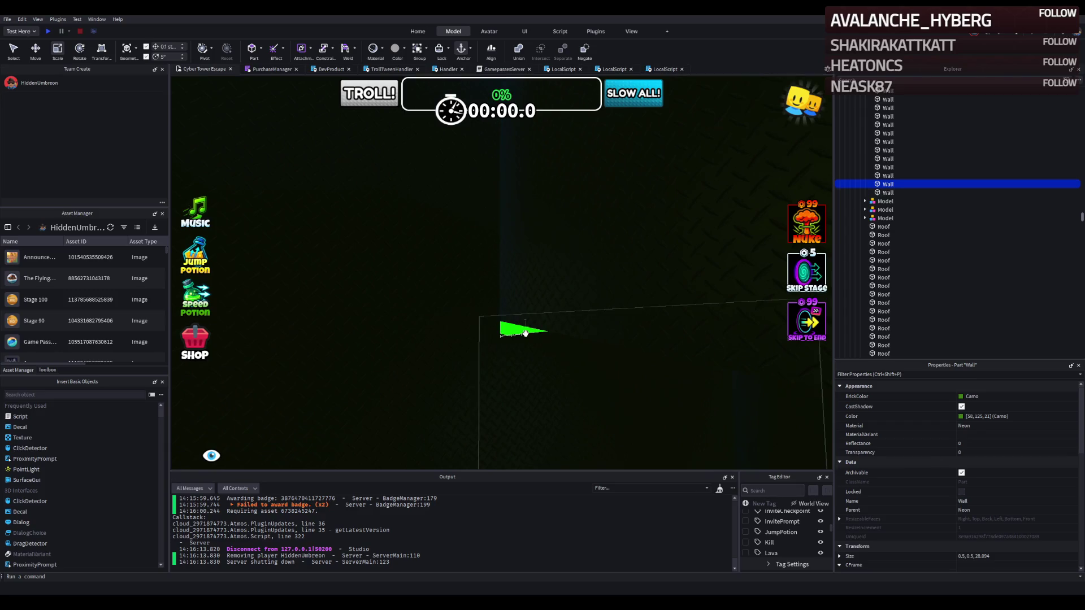
left_click(525, 333)
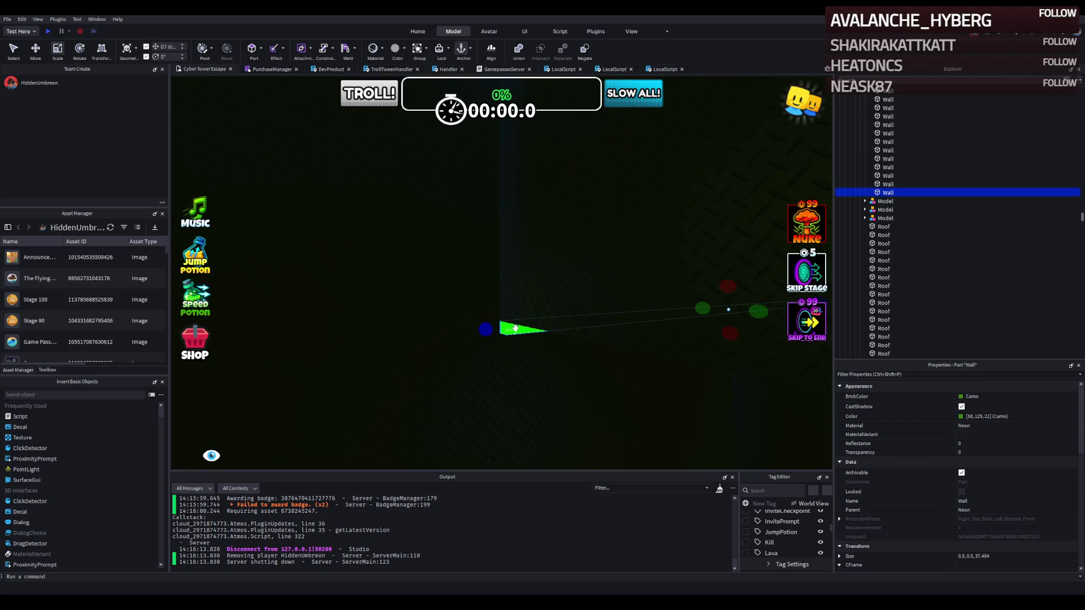
scroll(592, 333, "up", 2)
mouse_move(591, 334)
left_mouse_down()
mouse_move(585, 314)
mouse_move(588, 369)
mouse_move(457, 339)
mouse_move(443, 303)
mouse_move(475, 281)
mouse_move(472, 261)
mouse_move(446, 269)
mouse_move(441, 238)
mouse_move(475, 263)
mouse_move(448, 283)
left_mouse_up()
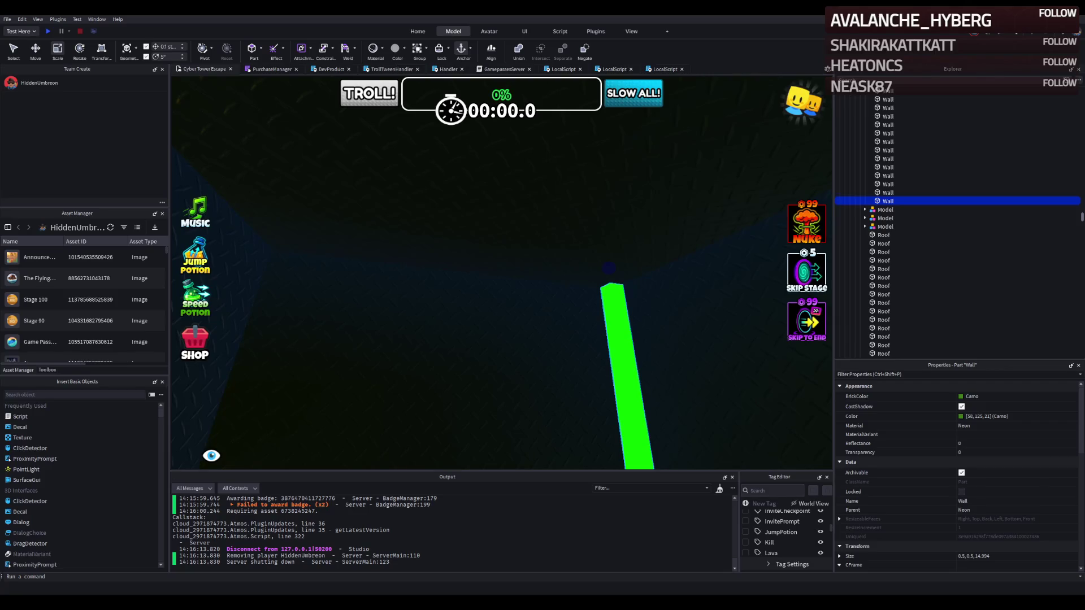
left_click(475, 252)
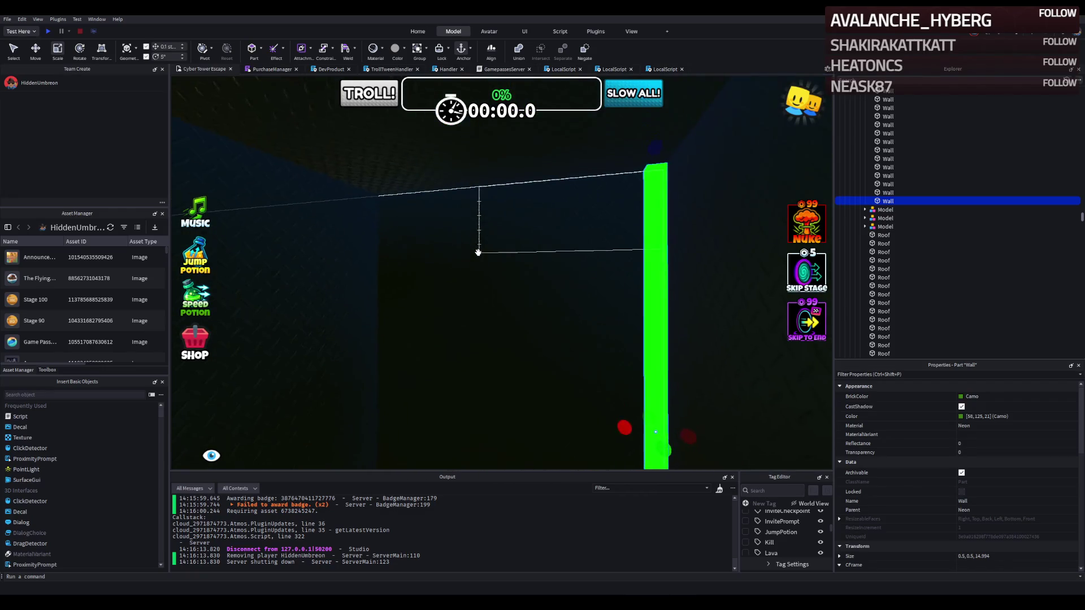
- Duplicate the vertical strip, join the copy at the corner and lengthen it to about 65 studs
key("ctrl+d")
key("ctrl+t")
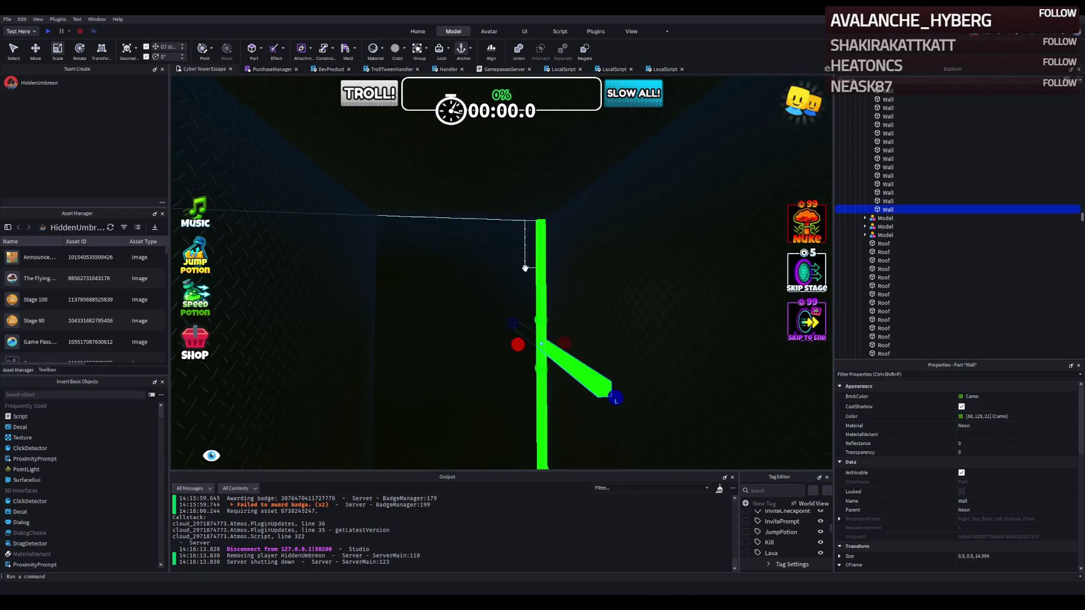
key("ctrl+r")
key("ctrl+2")
left_click_drag(541, 375, 574, 273)
left_click_drag(500, 300, 516, 290)
key("ctrl+3")
mouse_move(733, 166)
left_mouse_down()
mouse_move(733, 155)
mouse_move(641, 167)
mouse_move(603, 154)
left_mouse_up()
key("w")
left_click_drag(522, 197, 485, 217)
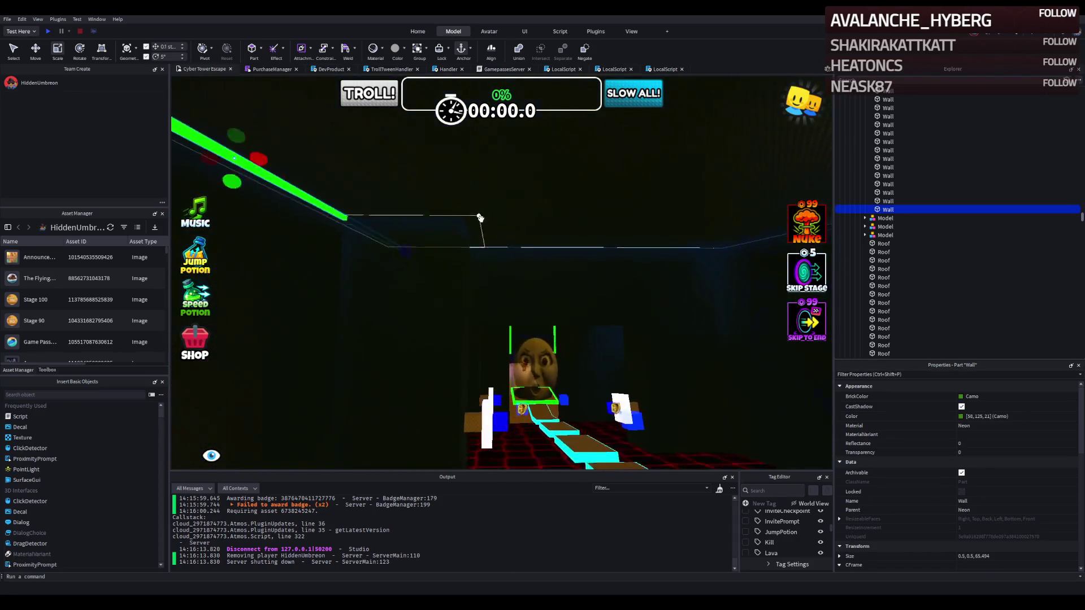
key("s")
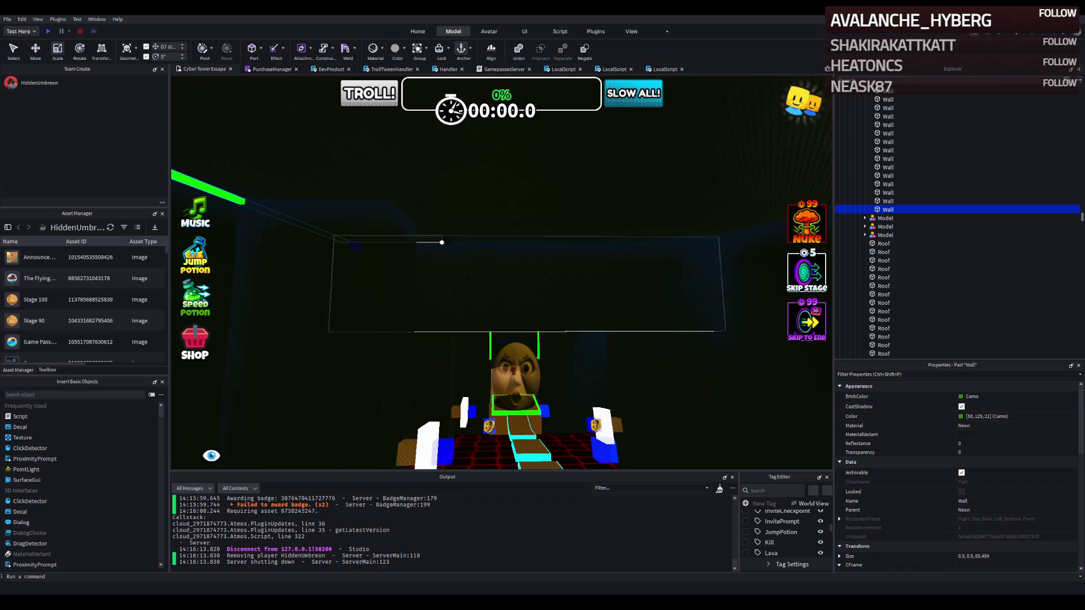
scroll(456, 250, "up", 5)
scroll(456, 250, "down", 5)
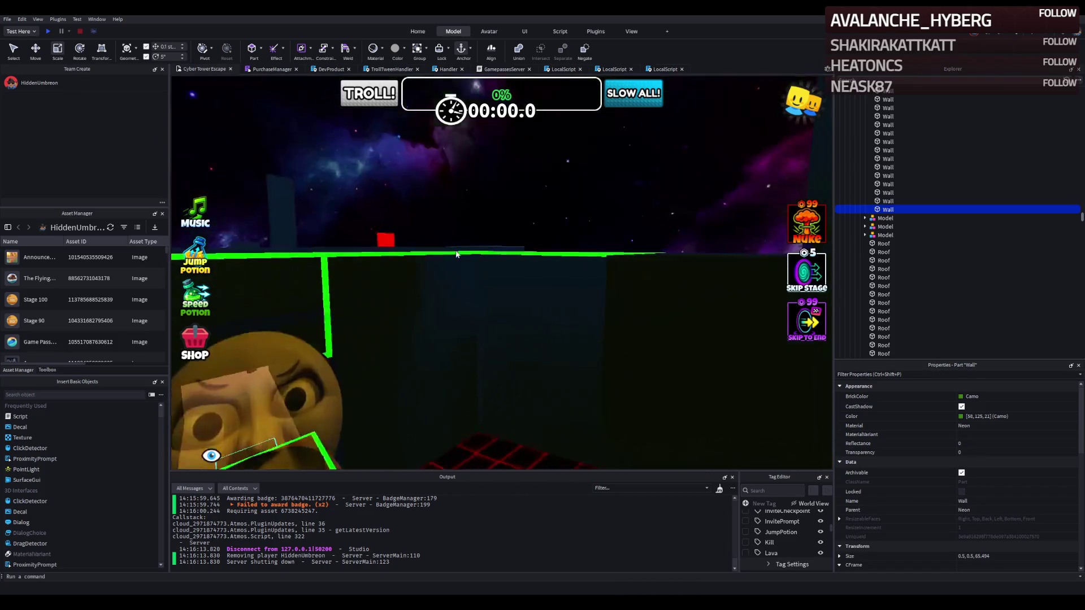
scroll(454, 249, "up", 3)
- Select another green wall strip with the Move tool and focus the view on it
left_click(364, 214)
key("ctrl+2")
scroll(333, 187, "up", 5)
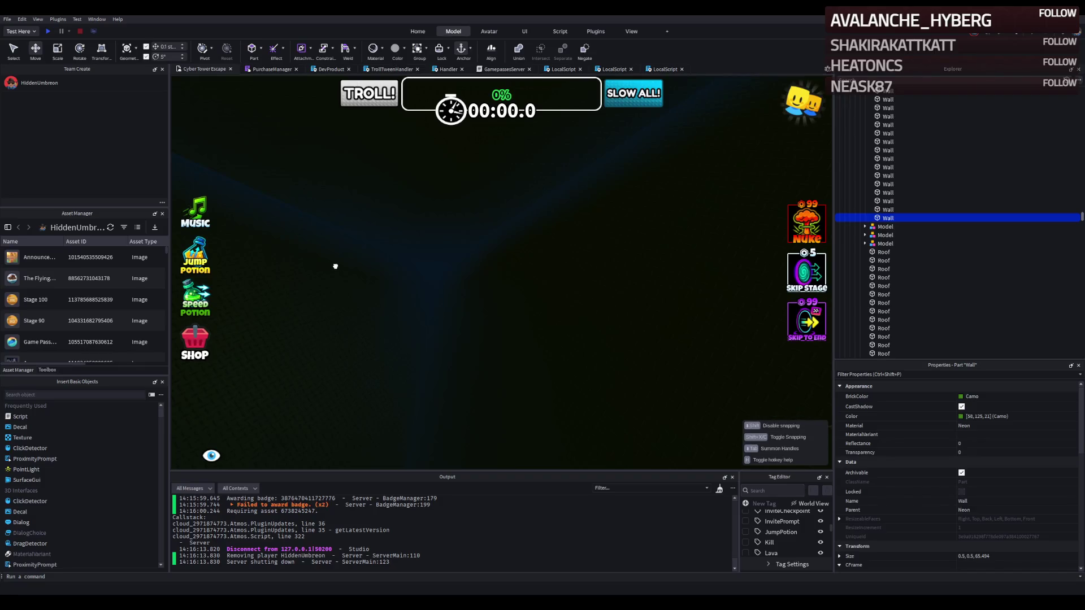
scroll(338, 266, "down", 5)
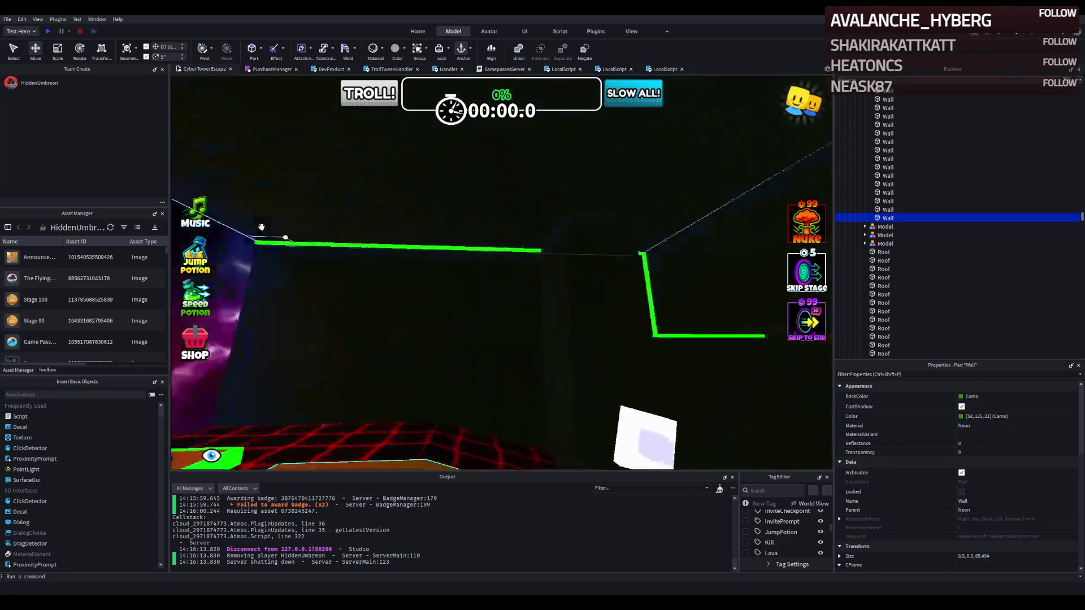
key("f")
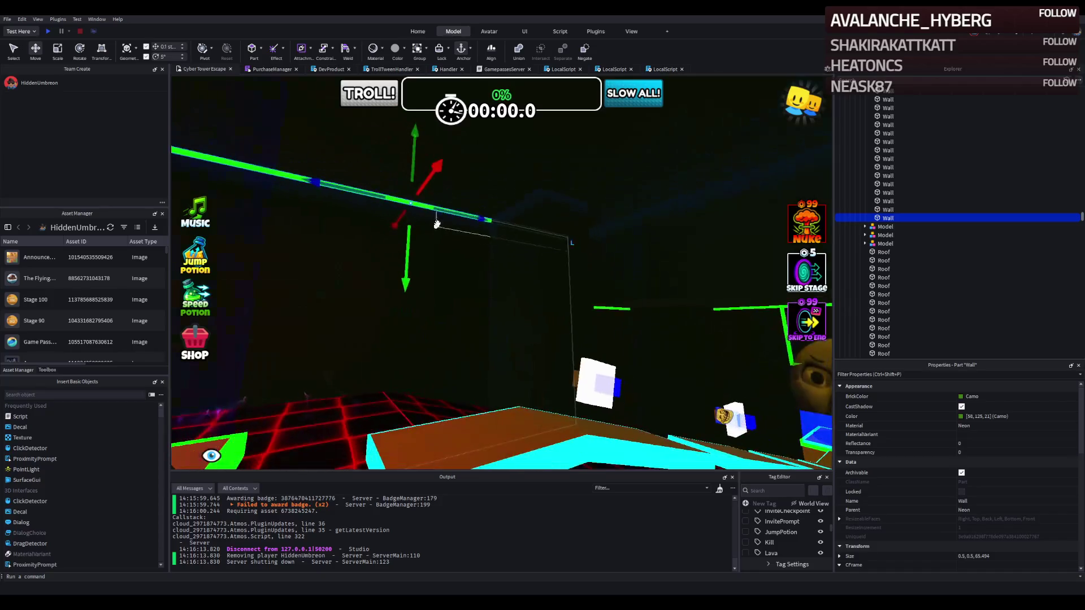
scroll(435, 227, "up", 5)
scroll(435, 187, "up", 10)
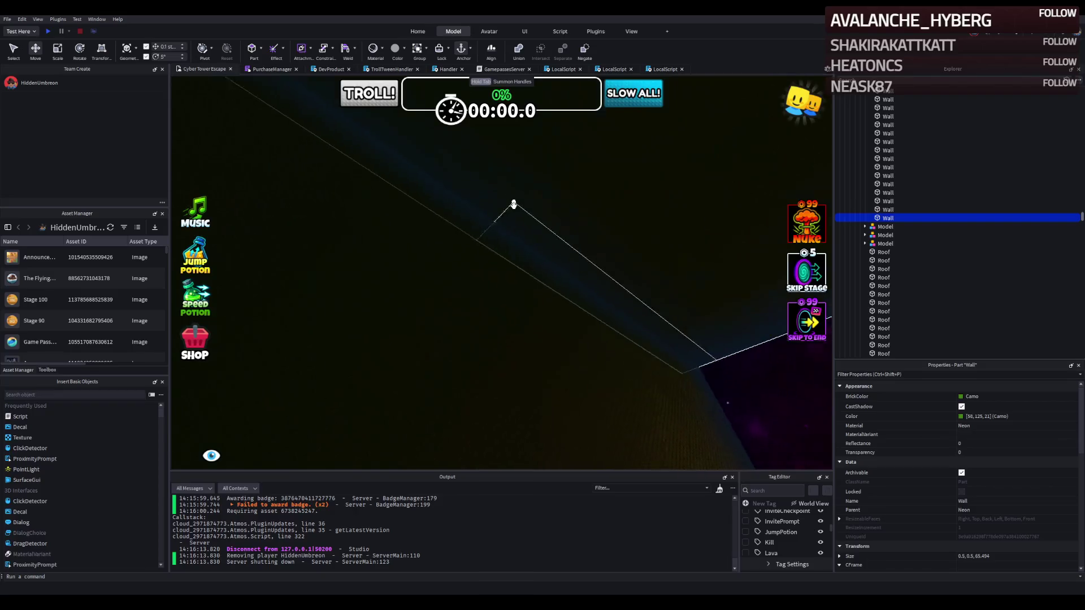
scroll(513, 204, "down", 5)
scroll(499, 220, "up", 8)
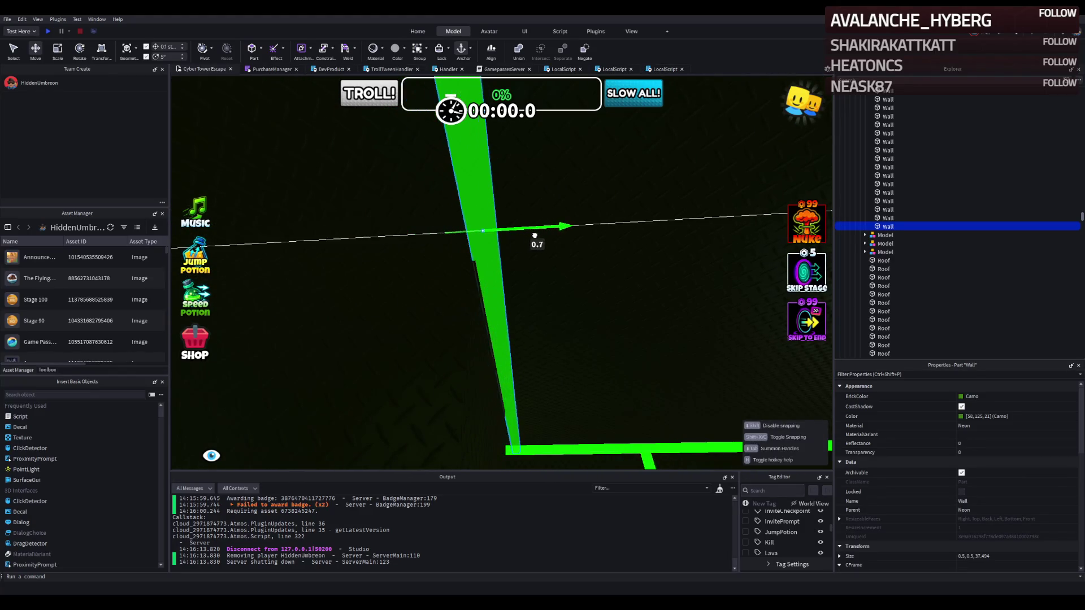
- Trim and extend the selected green wall strip so its ends meet the frame
mouse_move(610, 313)
left_mouse_down()
mouse_move(586, 348)
mouse_move(508, 258)
mouse_move(323, 345)
left_mouse_up()
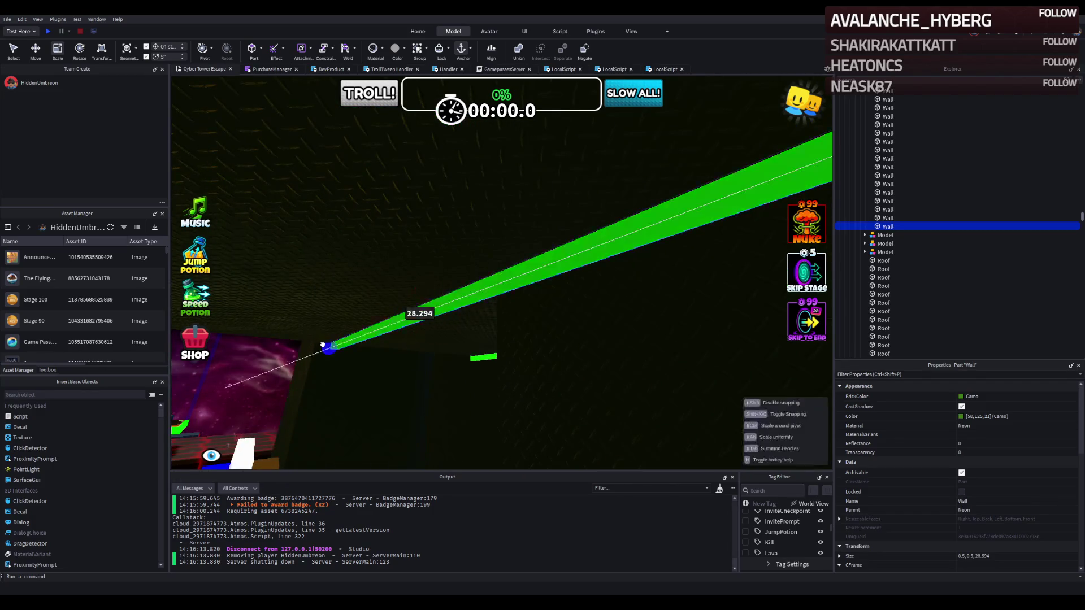
mouse_move(483, 318)
left_mouse_down()
mouse_move(472, 327)
mouse_move(484, 233)
left_mouse_up()
left_click_drag(471, 123, 441, 129)
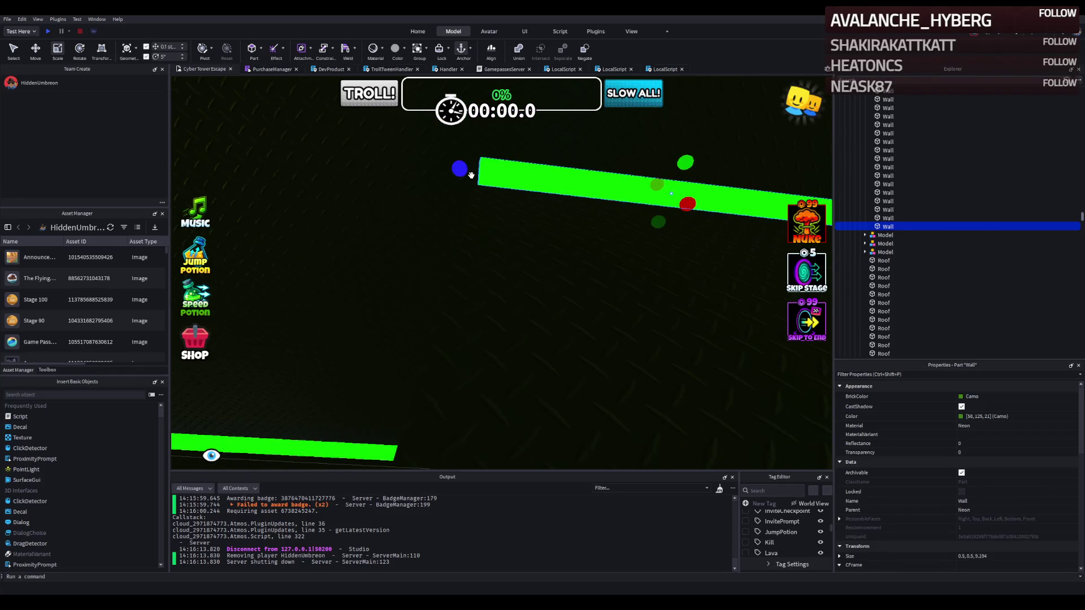
scroll(469, 175, "up", 3)
scroll(455, 202, "up", 5)
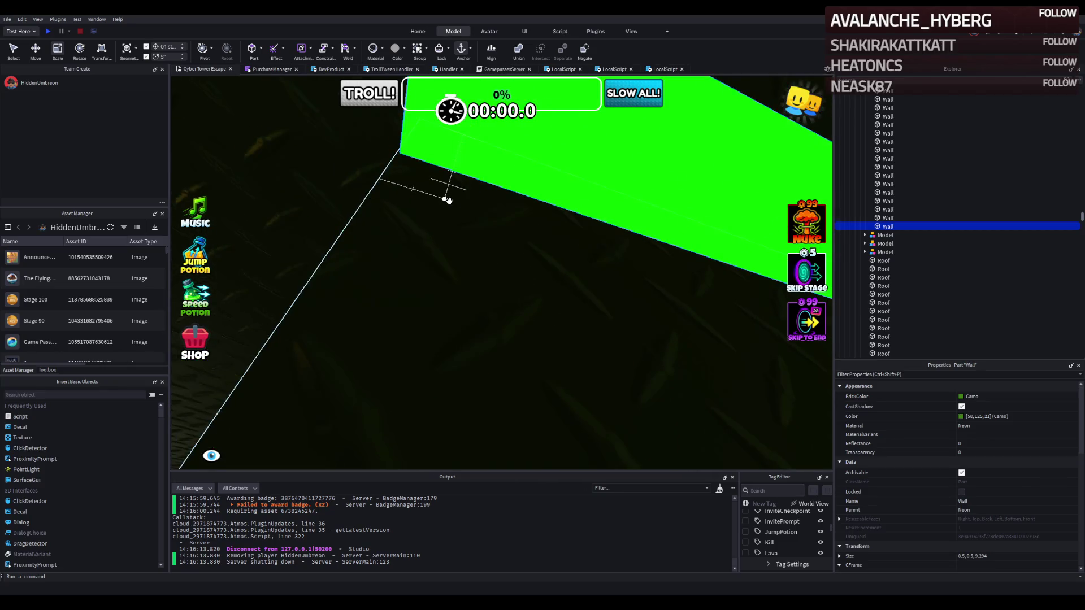
scroll(446, 200, "down", 5)
- Duplicate the strip and move the copy into place on the frame
key("ctrl+d")
key("ctrl+2")
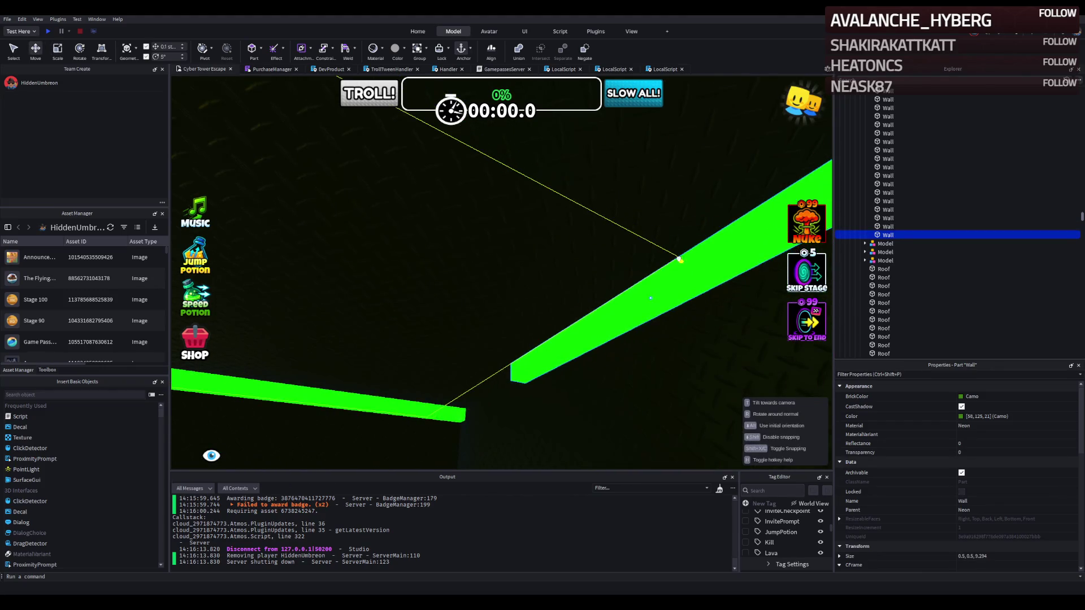
scroll(679, 259, "up", 3)
left_click_drag(679, 259, 639, 264)
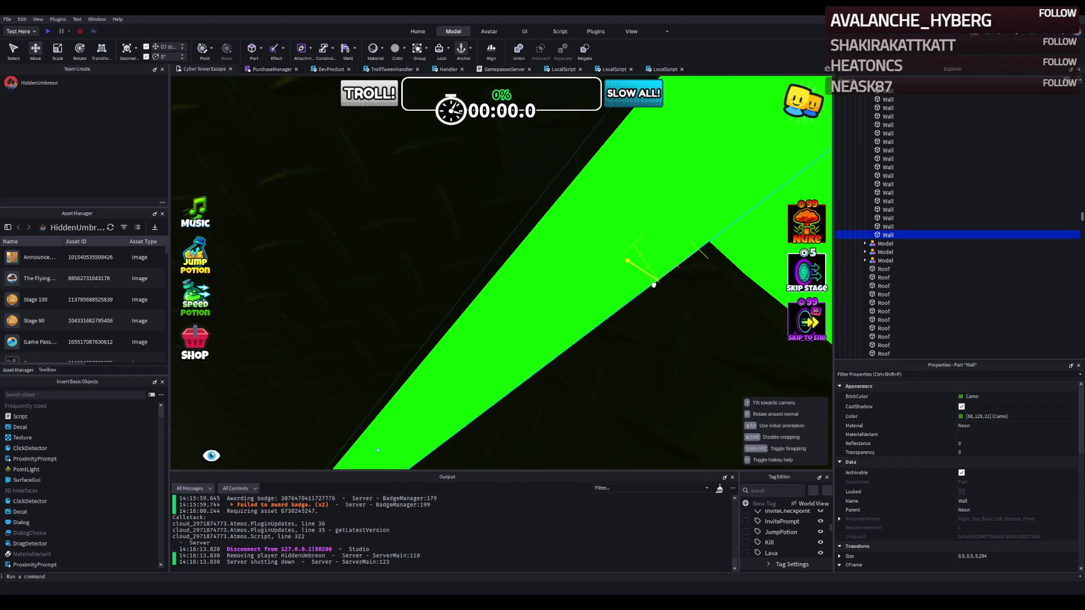
left_click_drag(668, 312, 669, 312)
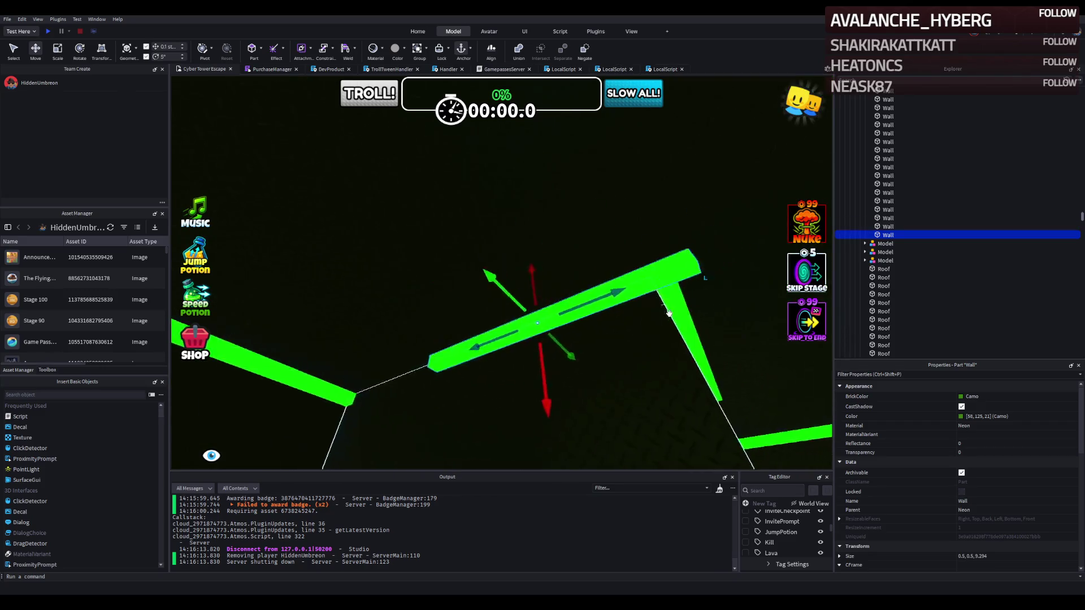
- Resize another neon wall beam down to about 8.4 studs
left_click(453, 299)
key("ctrl+3")
left_click_drag(452, 306, 421, 288)
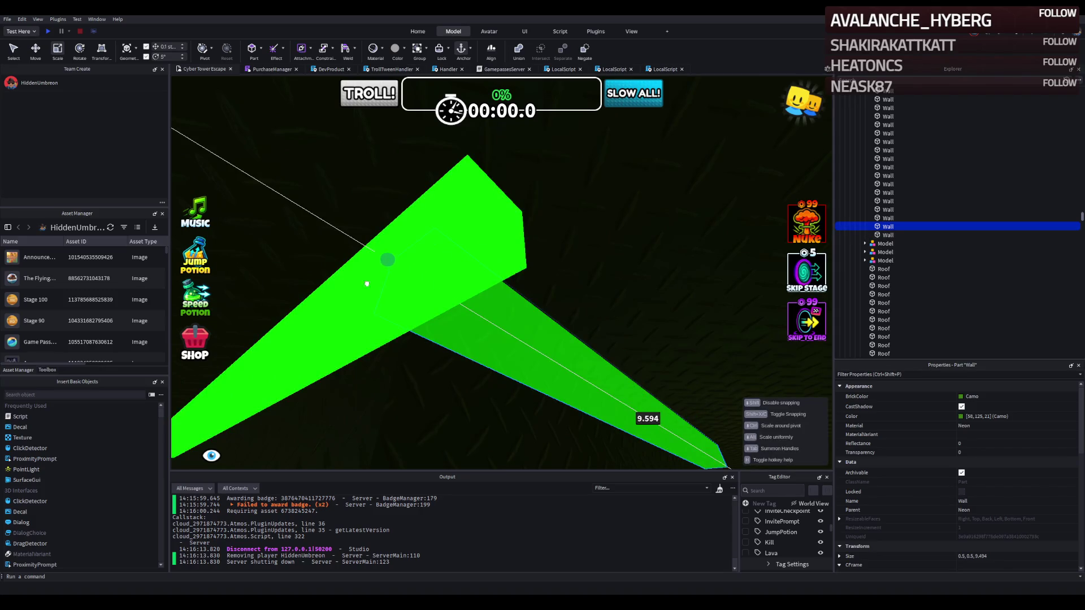
left_click_drag(324, 285, 325, 285)
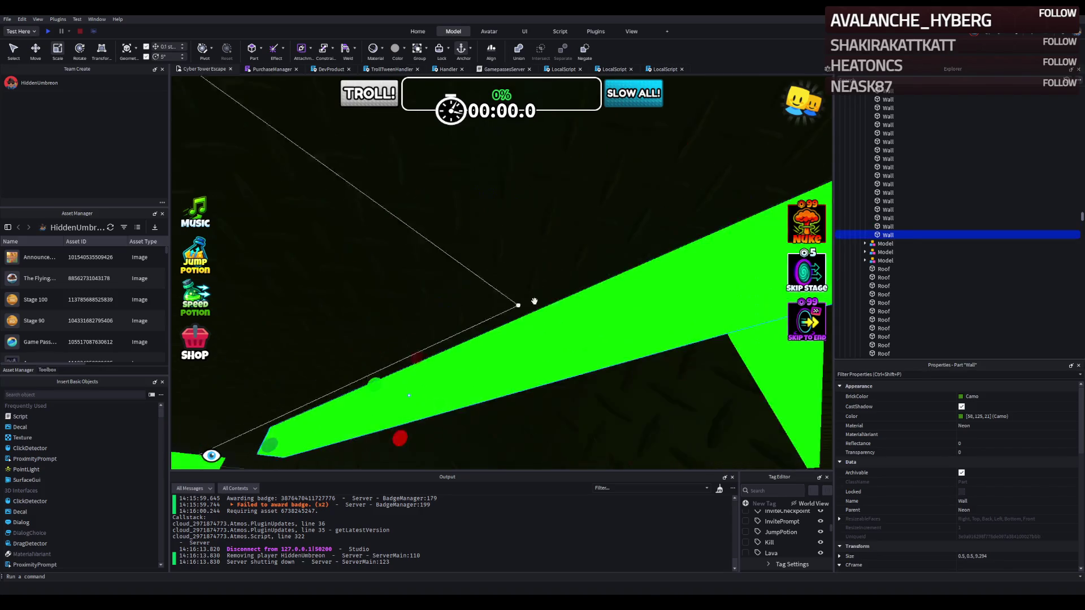
left_click_drag(625, 205, 475, 265)
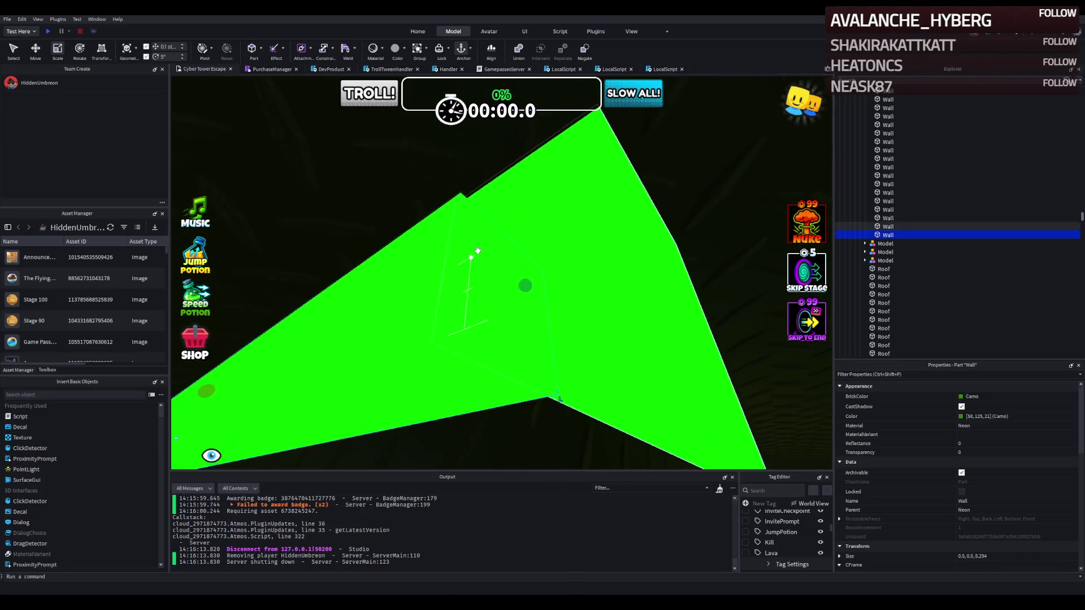
- Nudge the adjoining beam to close the gap, forming the inverted-V peak
left_click(527, 234)
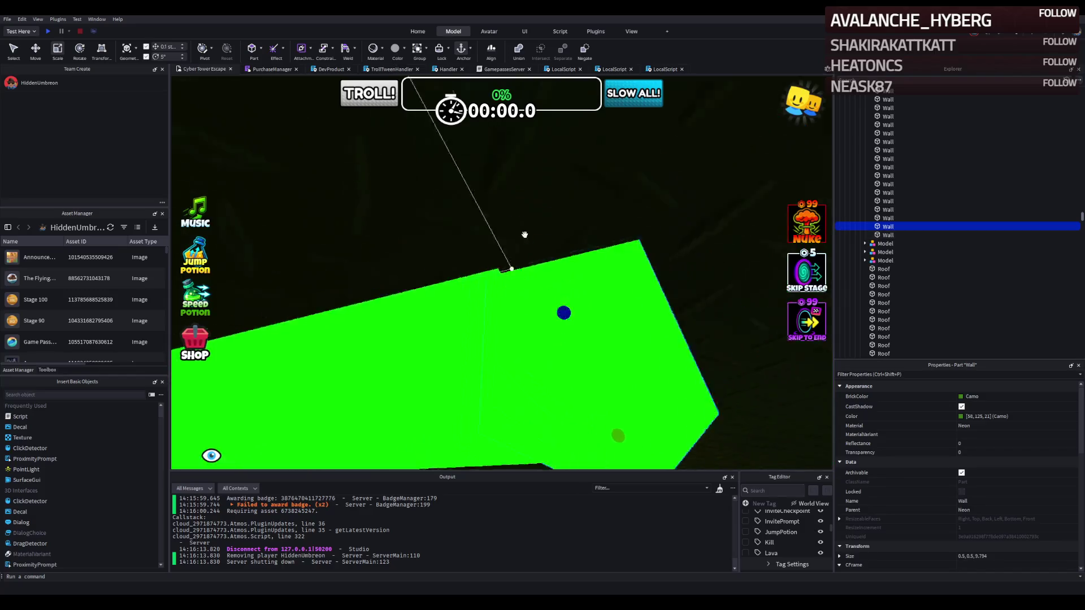
left_click_drag(521, 232, 529, 218)
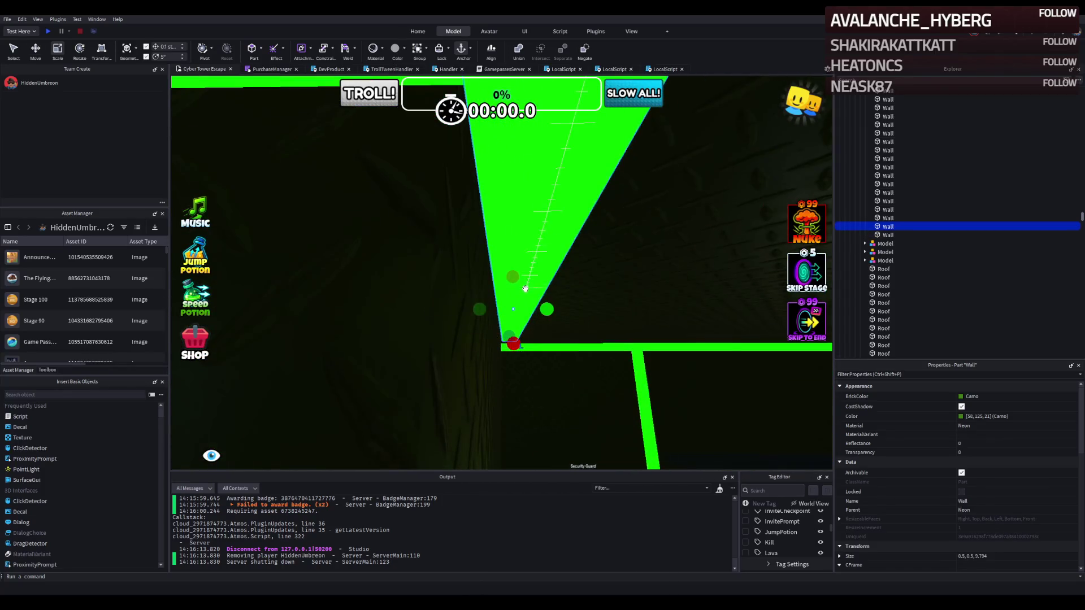
key("ctrl+2")
mouse_move(536, 297)
left_mouse_down()
mouse_move(544, 267)
mouse_move(523, 283)
mouse_move(484, 277)
left_mouse_up()
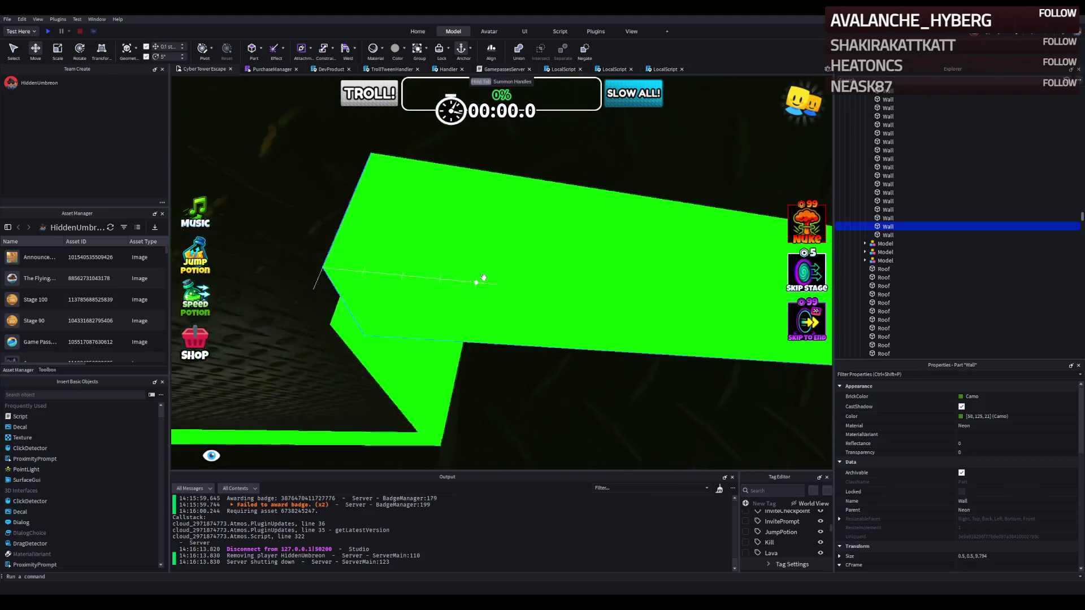
left_click(607, 269)
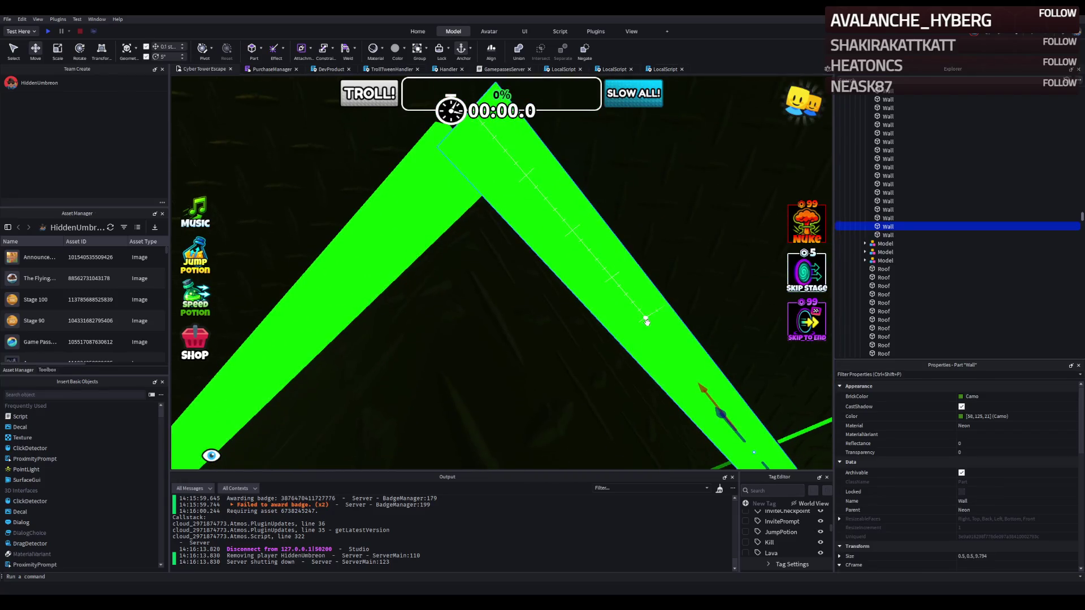
- Raise one angled beam into place, then resize and slide the next angled wall beam
mouse_move(698, 388)
left_mouse_down()
mouse_move(691, 382)
mouse_move(715, 411)
left_mouse_up()
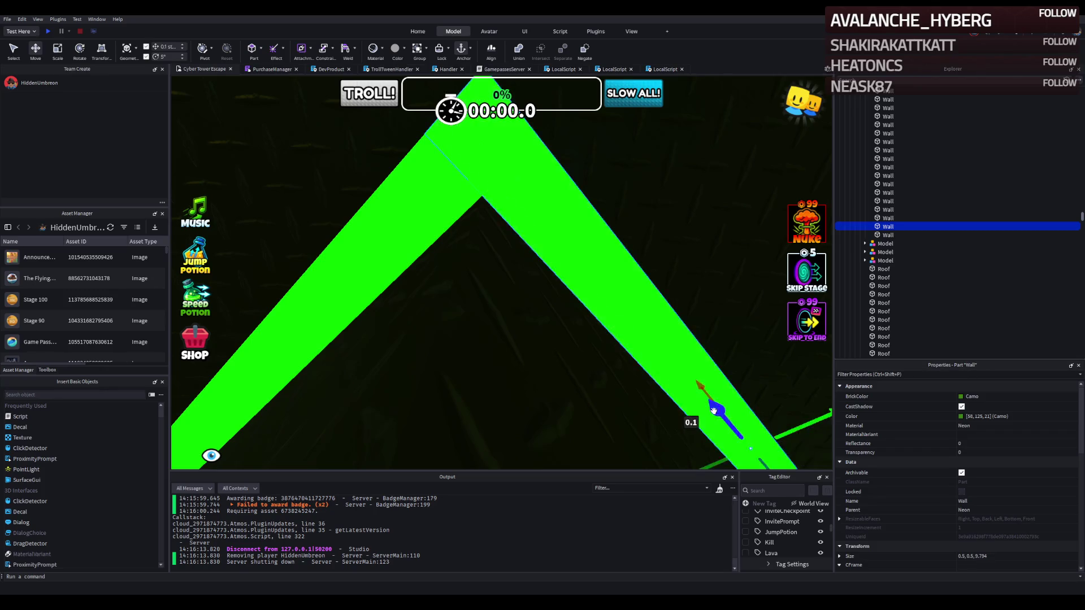
left_click(431, 227)
key("f")
key("ctrl+3")
left_click_drag(551, 206, 540, 200)
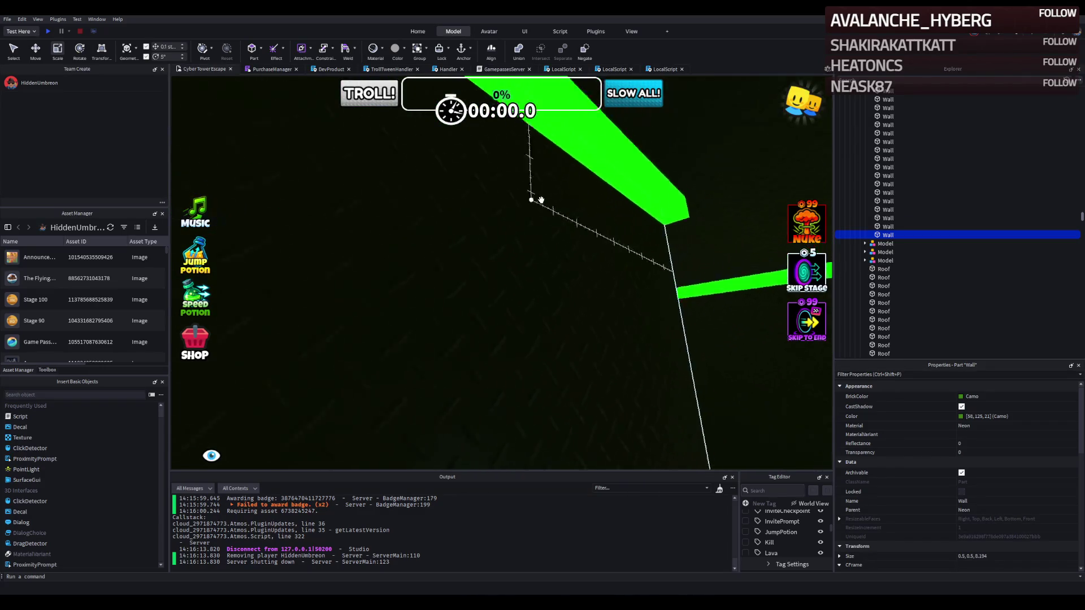
key("ctrl+2")
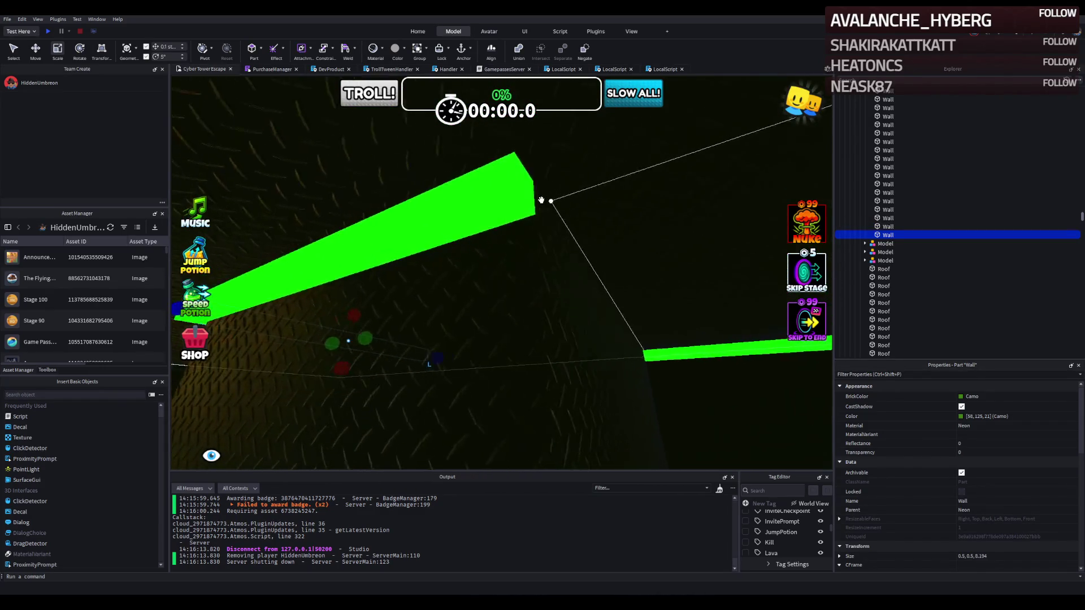
left_click_drag(404, 329, 532, 318)
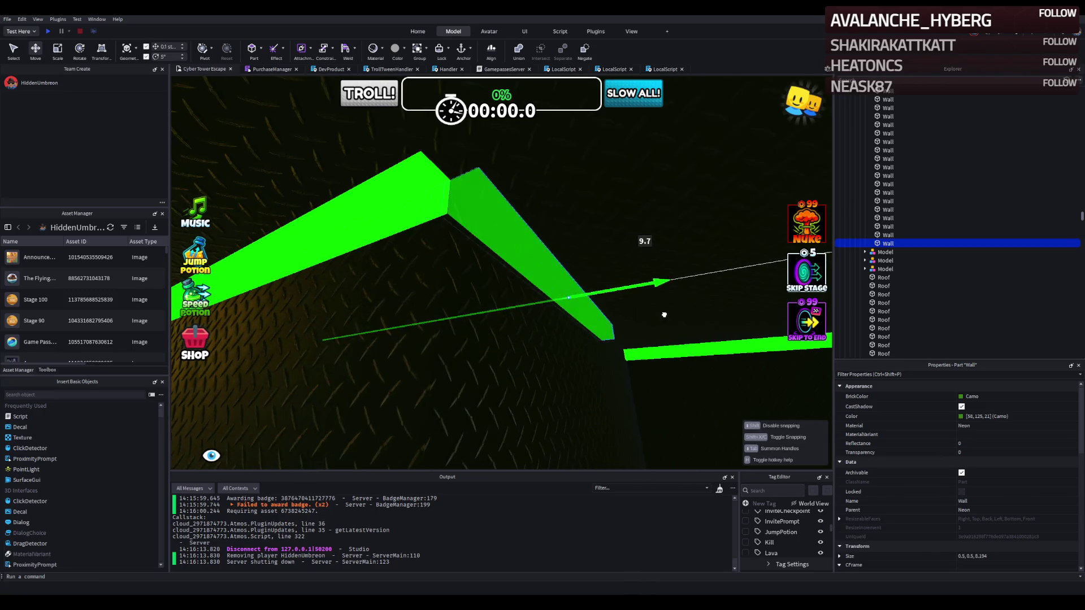
- Stretch the angled beam to about 14.1 studs to reach the peak, then select and duplicate both beams
key("e")
left_click_drag(510, 252, 456, 242)
scroll(455, 241, "up", 5)
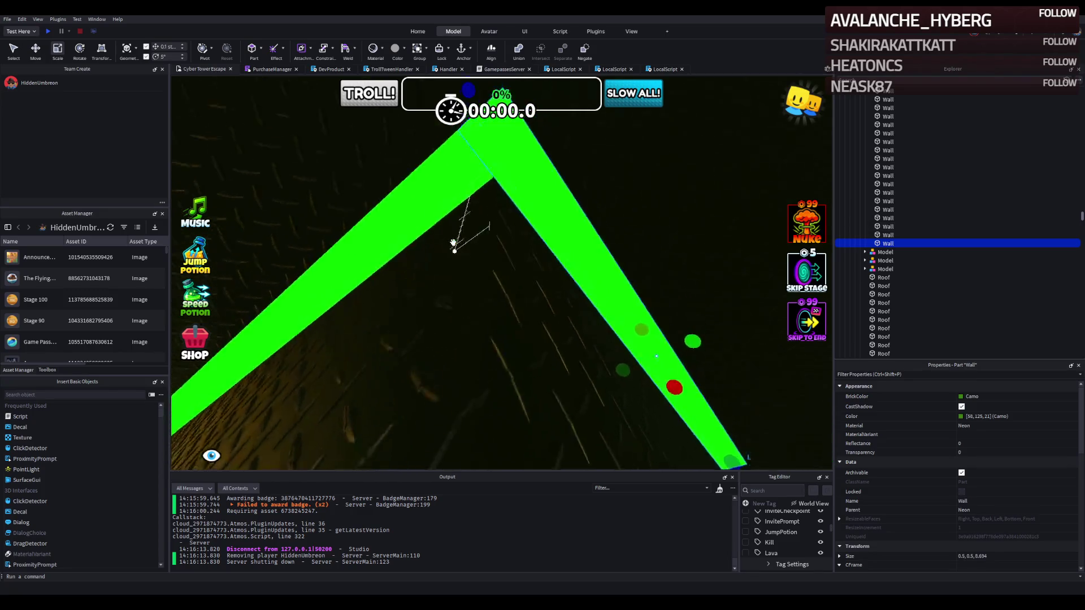
mouse_move(414, 281)
left_mouse_down()
mouse_move(478, 293)
mouse_move(464, 271)
left_mouse_up()
scroll(464, 271, "down", 10)
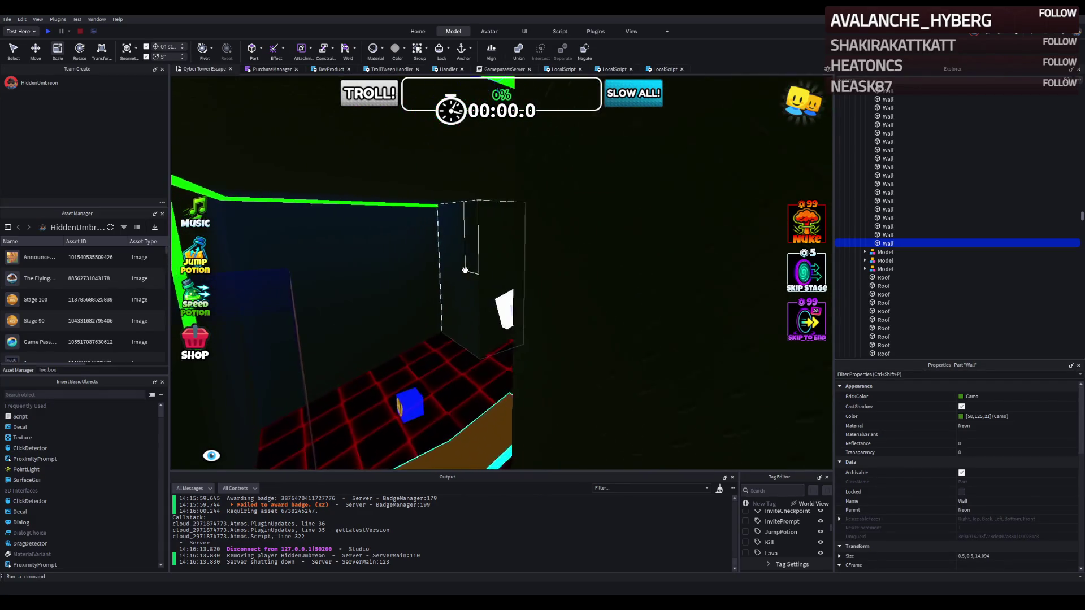
scroll(465, 271, "up", 5)
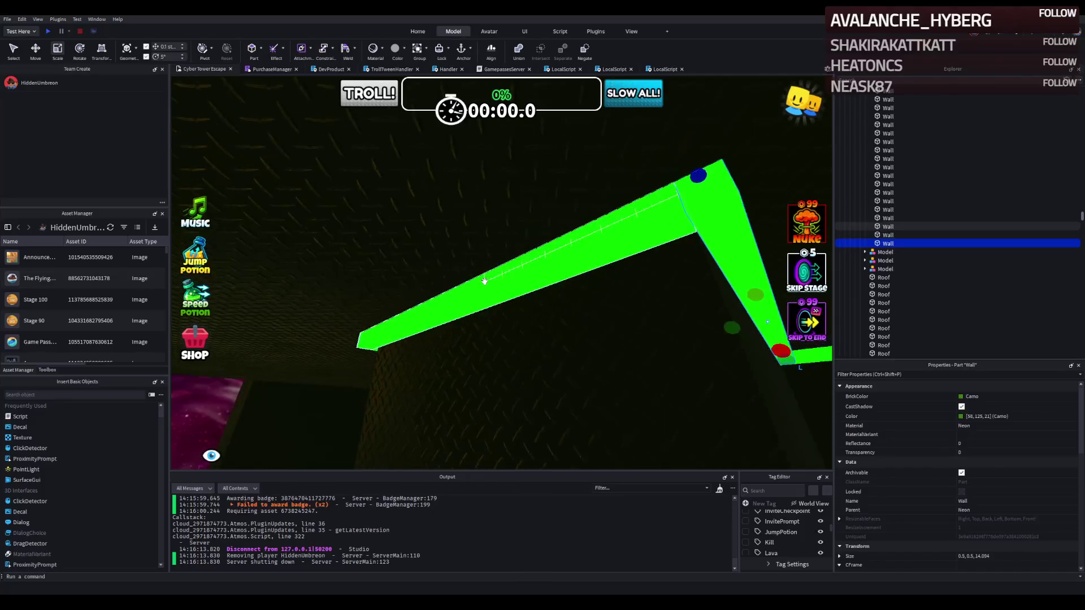
left_click(479, 284, "ctrl")
key("s")
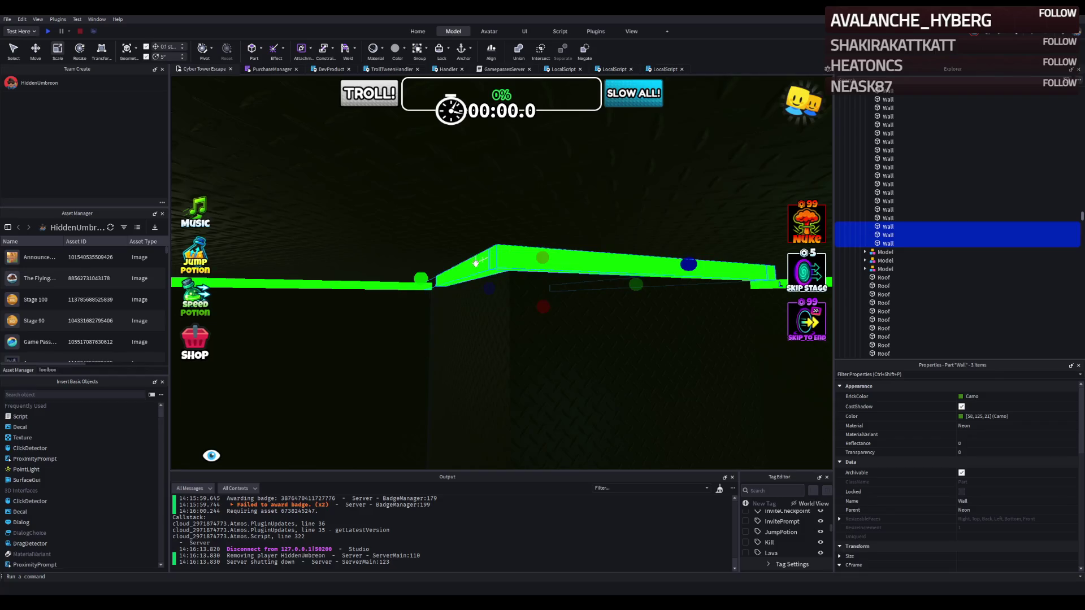
key("ctrl+d")
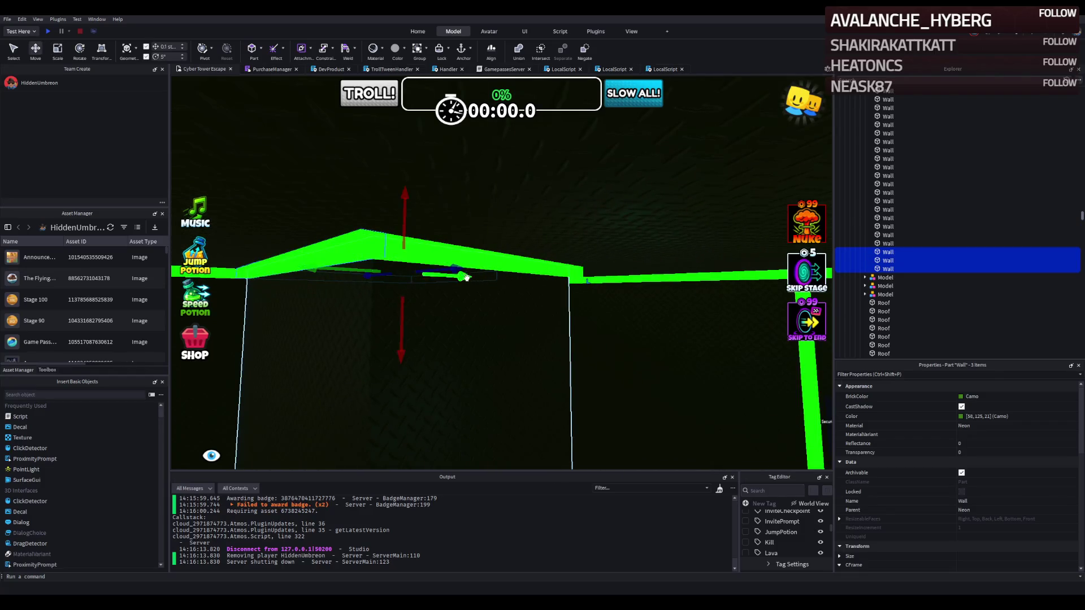
- Slide the three duplicated neon beams sideways and down to form another angled frame corner
left_click_drag(454, 269, 456, 269)
mouse_move(365, 249)
left_mouse_down()
mouse_move(380, 265)
mouse_move(407, 247)
mouse_move(512, 268)
mouse_move(466, 243)
mouse_move(446, 244)
mouse_move(497, 247)
mouse_move(315, 240)
mouse_move(384, 367)
mouse_move(410, 234)
mouse_move(349, 251)
left_mouse_up()
mouse_move(368, 298)
left_mouse_down()
mouse_move(654, 297)
mouse_move(503, 308)
mouse_move(529, 305)
mouse_move(514, 300)
left_mouse_up()
left_click_drag(446, 305, 441, 305)
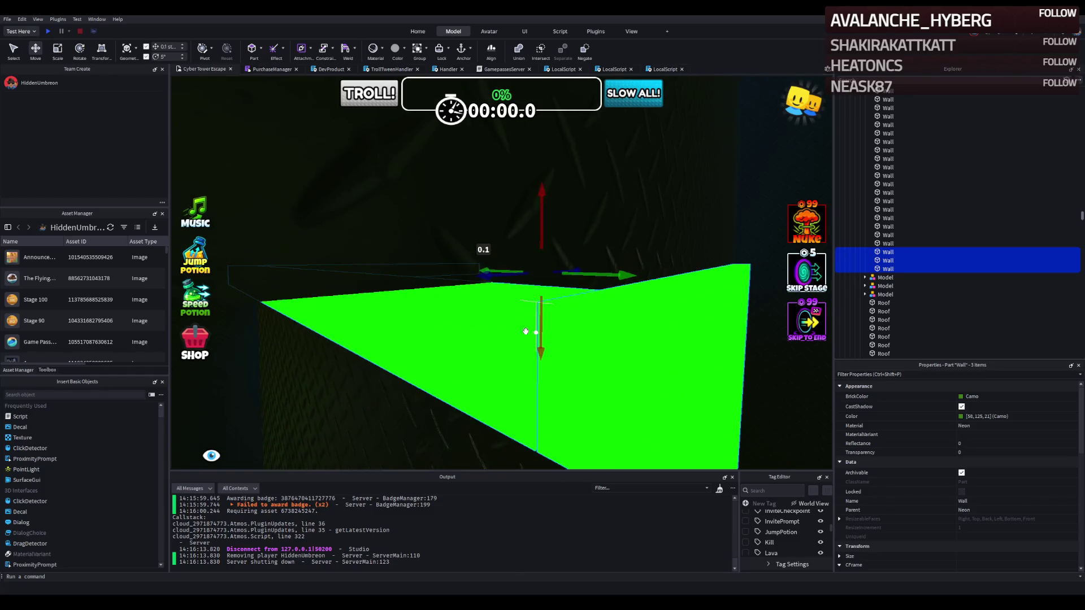
mouse_move(541, 328)
left_mouse_down()
mouse_move(519, 302)
mouse_move(431, 298)
left_mouse_up()
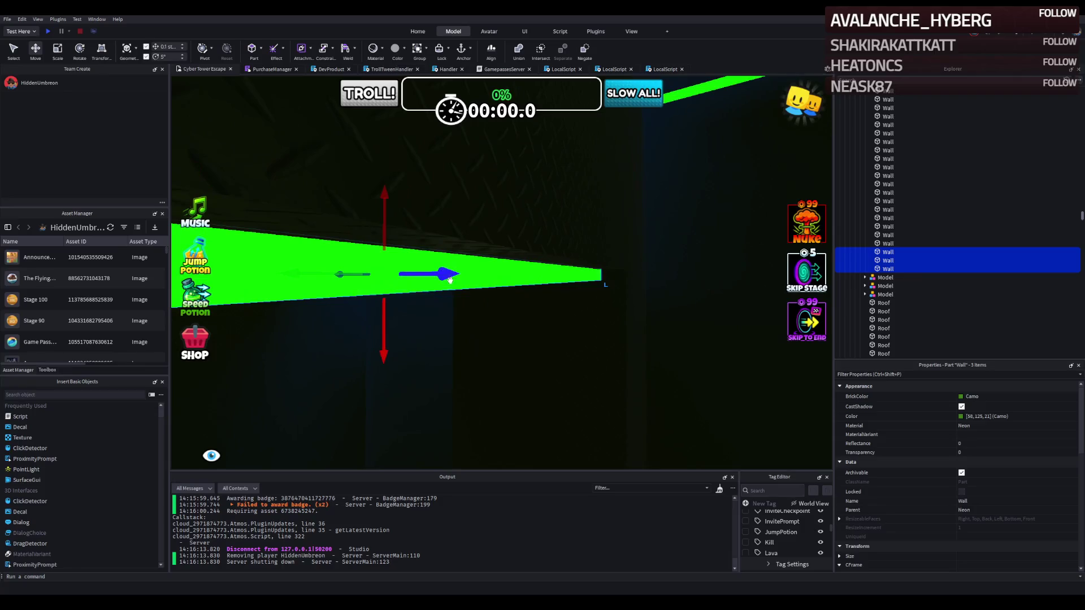
mouse_move(340, 272)
left_mouse_down()
mouse_move(314, 241)
mouse_move(373, 293)
mouse_move(371, 277)
mouse_move(383, 299)
mouse_move(346, 357)
left_mouse_up()
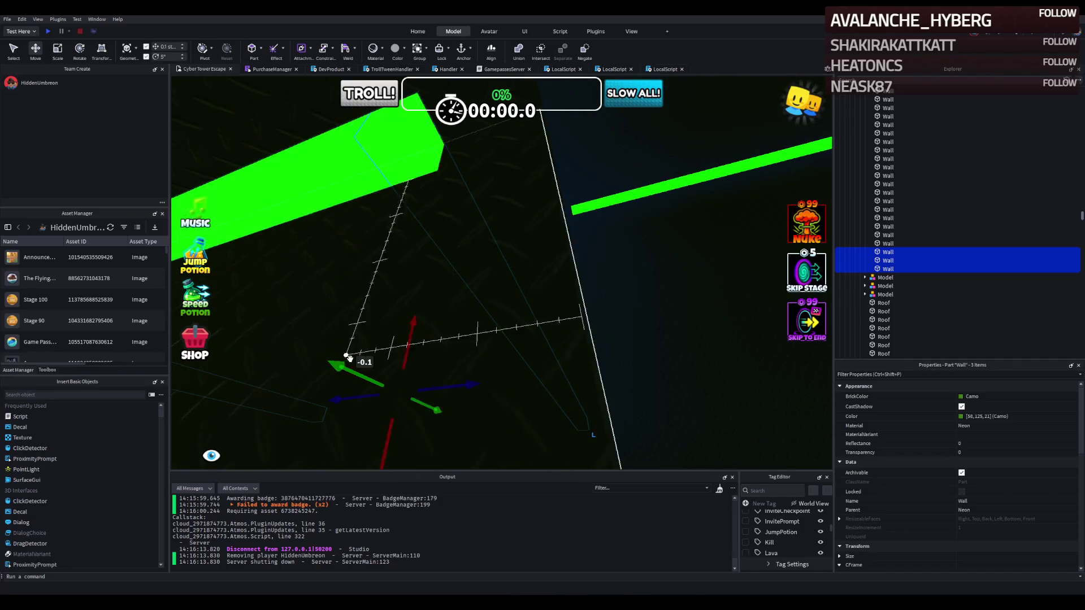
mouse_move(457, 382)
left_mouse_down()
mouse_move(484, 382)
mouse_move(523, 348)
left_mouse_up()
left_click_drag(548, 280, 549, 281)
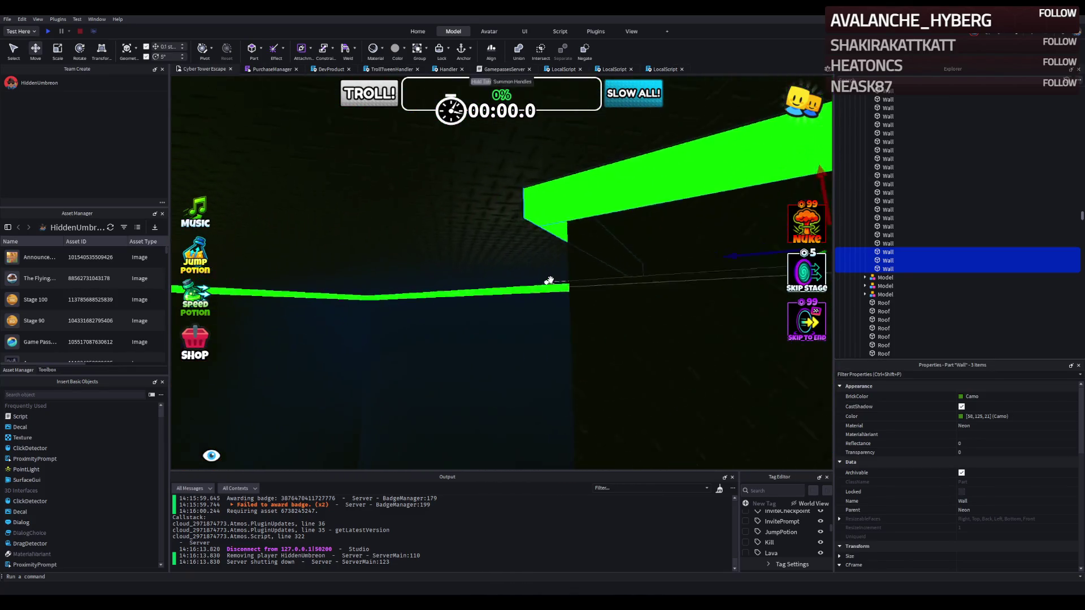
left_click(542, 283)
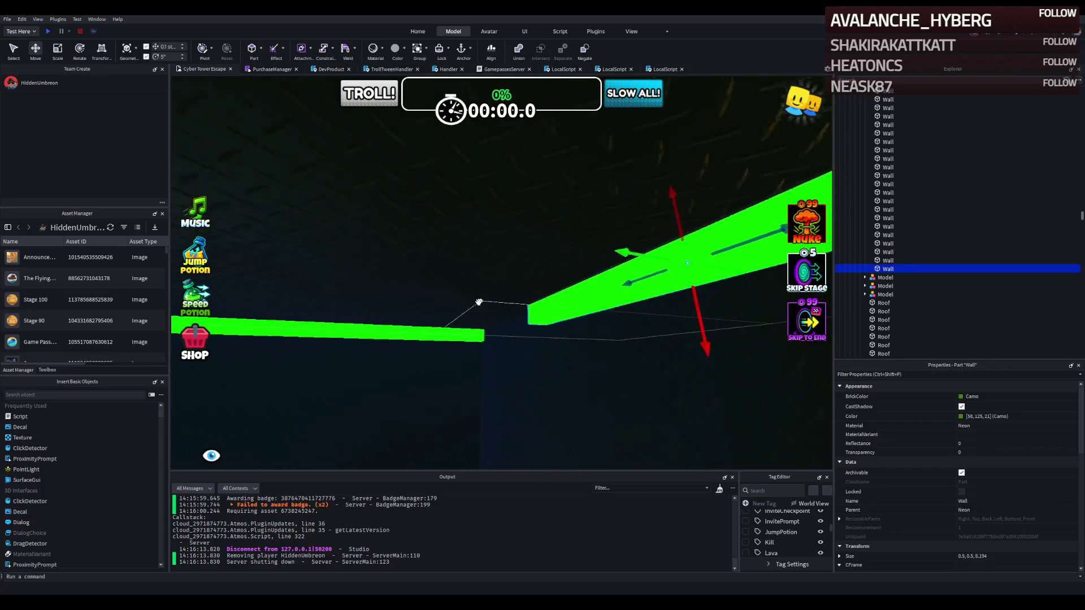
- Scale the selected neon beam to 13.094 studs so it meets its neighbour
key("ctrl+3")
left_click_drag(531, 224, 455, 200)
scroll(415, 200, "up", 5)
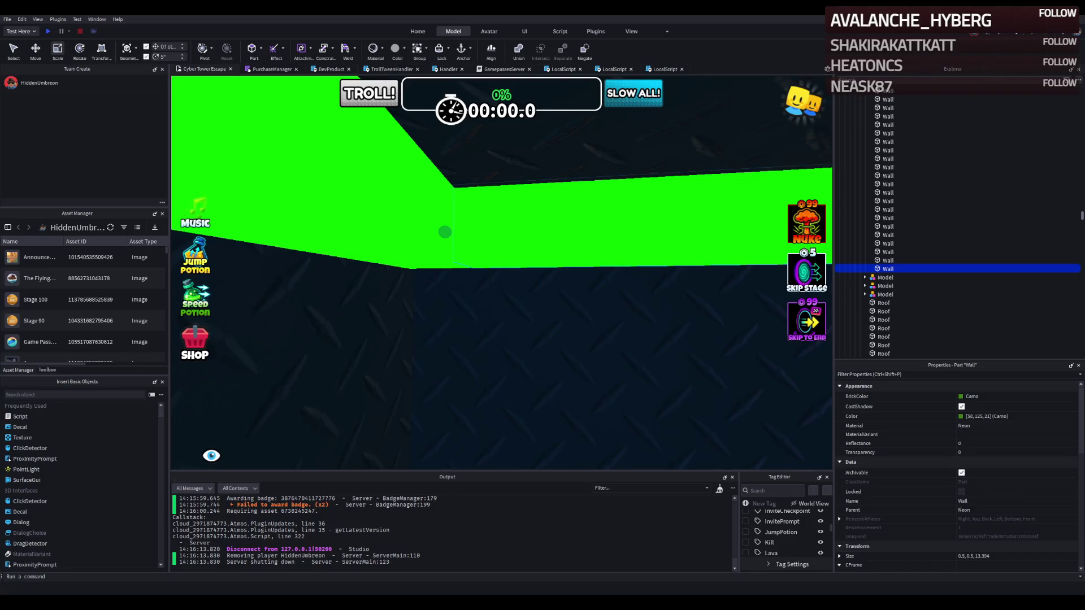
scroll(444, 232, "up", 5)
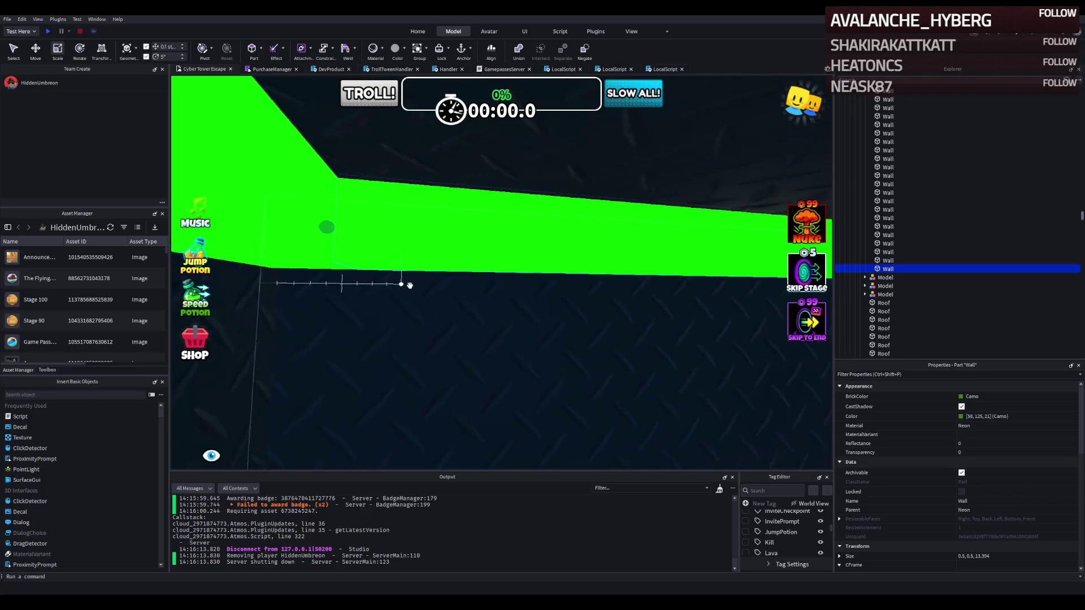
scroll(408, 286, "up", 10)
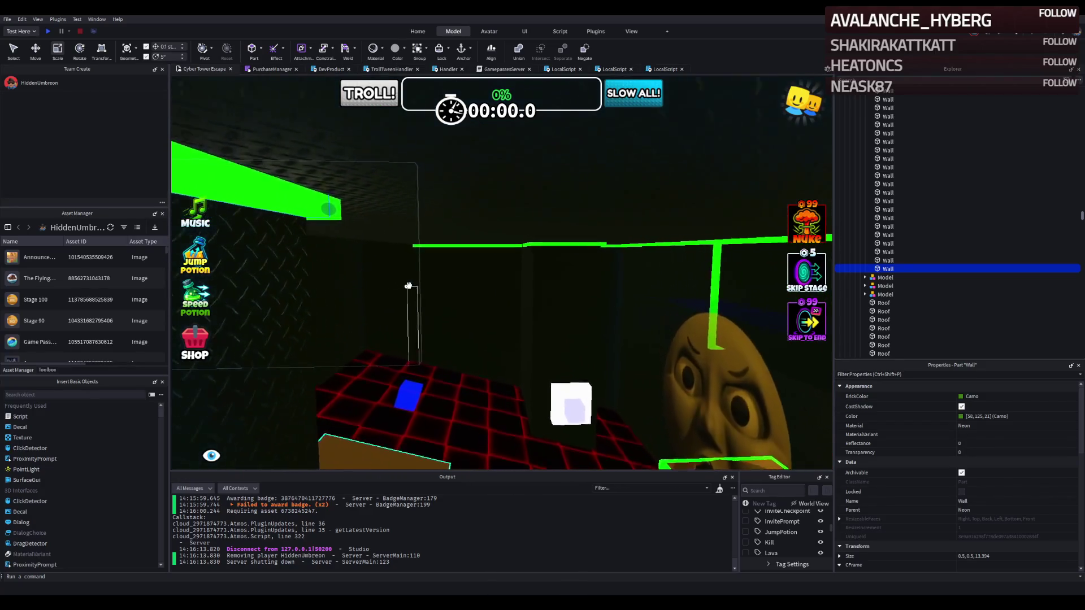
scroll(515, 262, "down", 5)
- Select another beam, then the Stage_44 black diamond-plate wall, orbiting toward the lobby
left_click(515, 259)
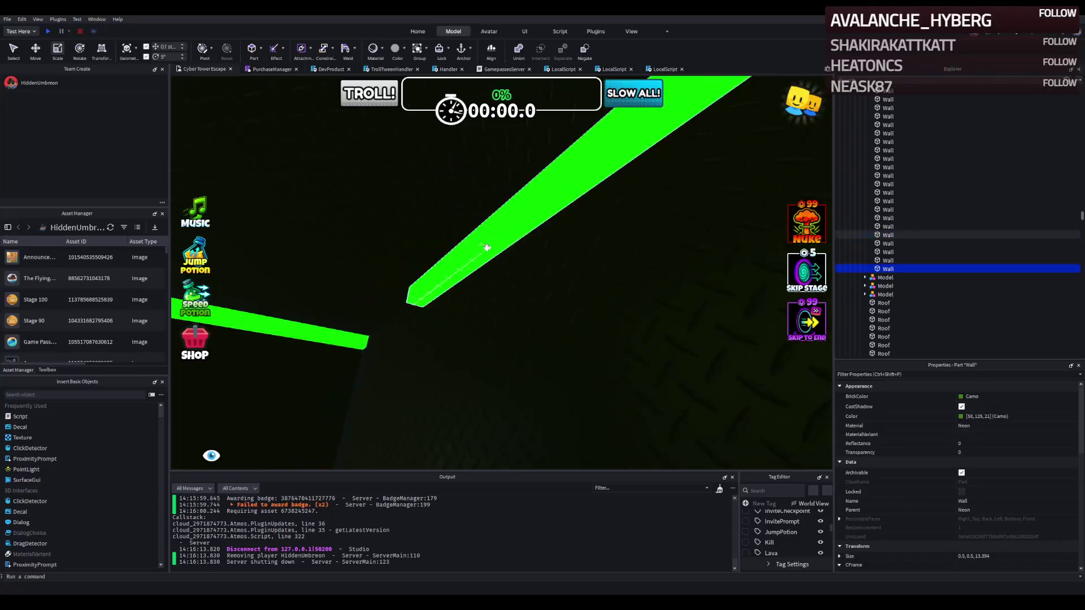
scroll(498, 255, "down", 3)
mouse_move(486, 247)
left_mouse_down()
mouse_move(512, 257)
mouse_move(440, 250)
mouse_move(384, 261)
left_mouse_up()
scroll(378, 261, "up", 5)
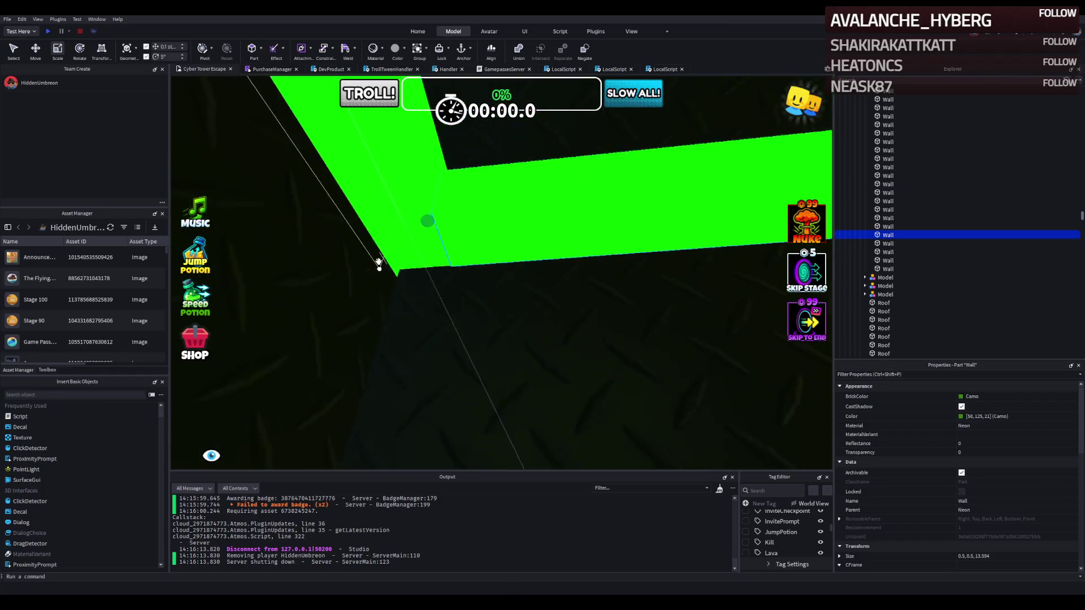
left_click(396, 281)
mouse_move(395, 280)
left_mouse_down()
mouse_move(455, 369)
mouse_move(446, 362)
left_mouse_up()
- Move three neon green beams together about 10.6 studs sideways to line up with the frame
key("a")
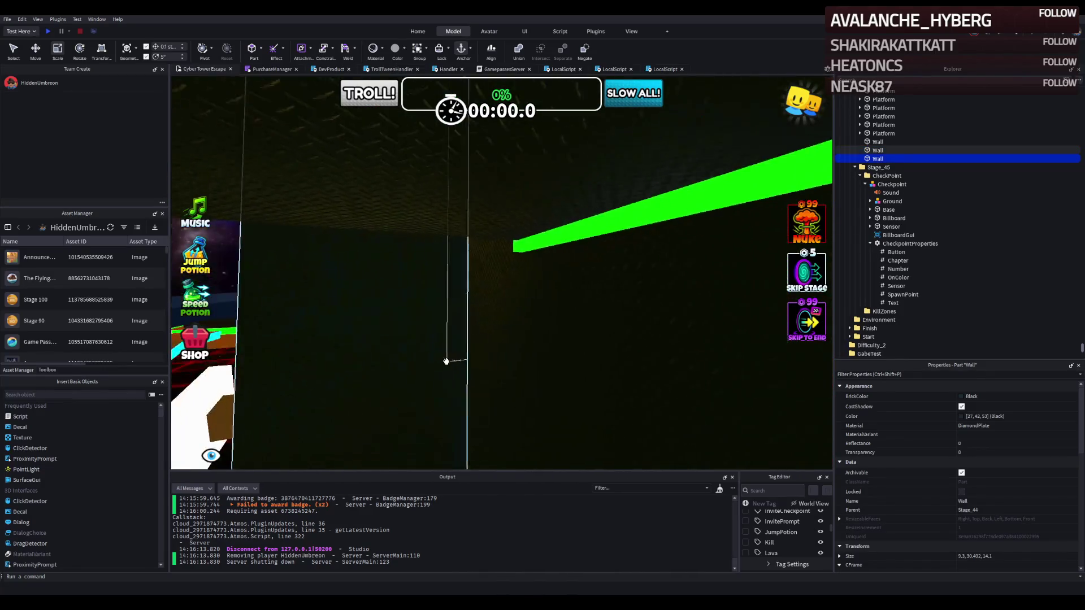
key("s")
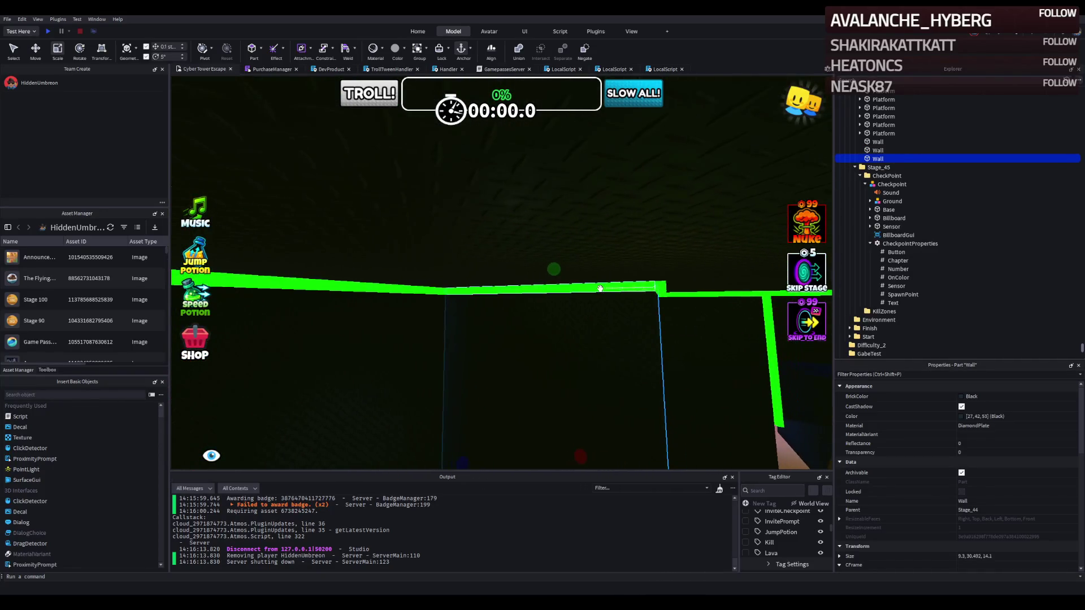
left_click(576, 289)
left_click(605, 288, "ctrl")
left_click(588, 290, "ctrl")
key("f")
key("ctrl+2")
mouse_move(576, 299)
left_mouse_down()
mouse_move(532, 306)
mouse_move(496, 270)
mouse_move(431, 273)
mouse_move(412, 312)
mouse_move(442, 354)
left_mouse_up()
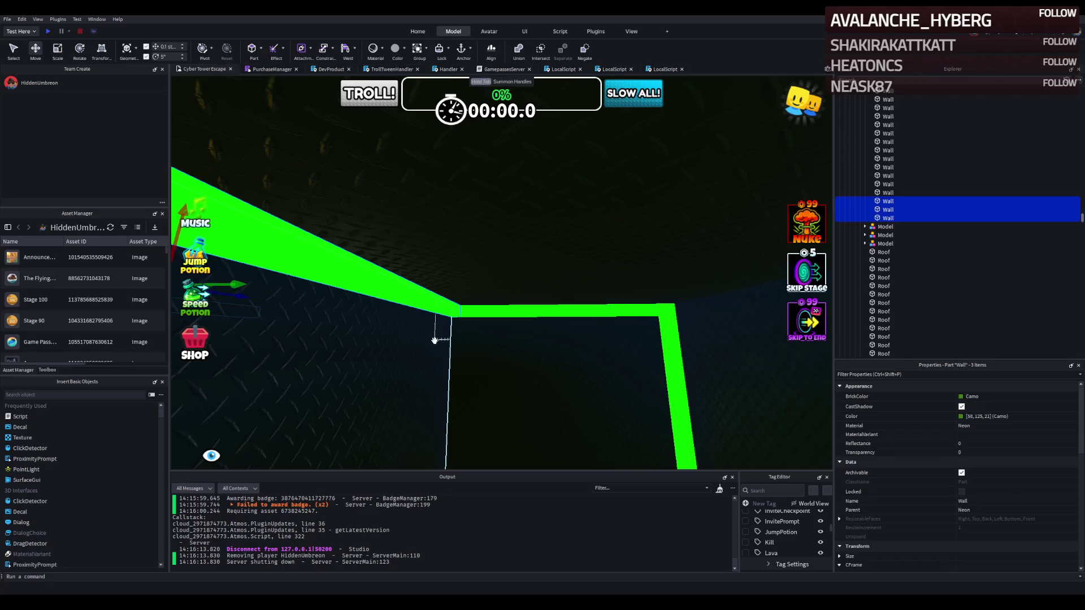
left_click(532, 319)
scroll(533, 324, "up", 3)
- Turn a green neon bar upright, move it into position, and shorten it with Scale
left_click_drag(533, 329, 506, 326)
left_click(500, 327)
key("ctrl+t")
scroll(515, 326, "up", 5)
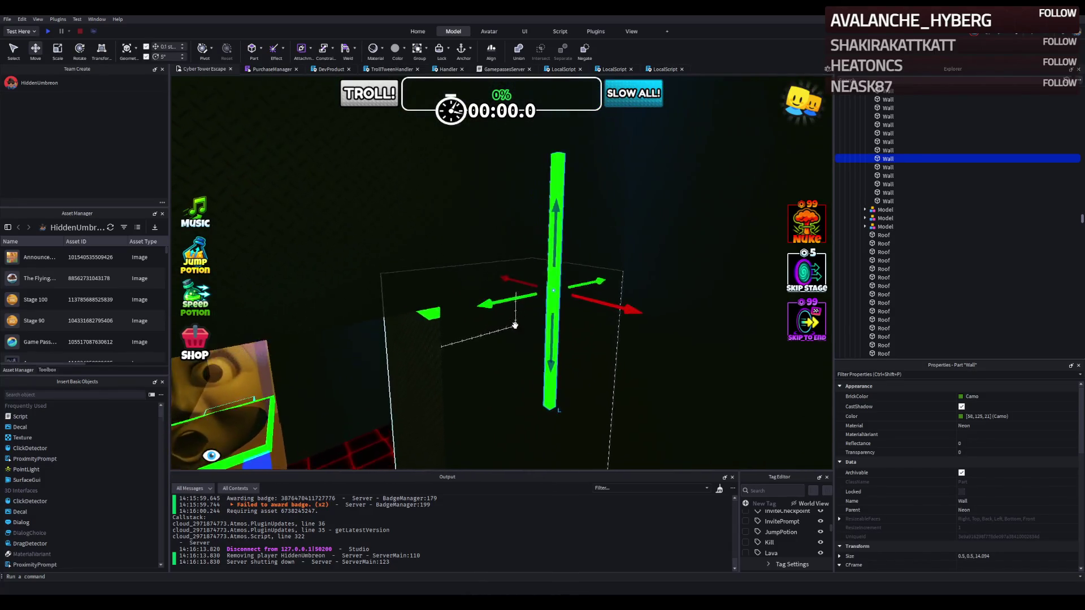
mouse_move(575, 268)
left_mouse_down()
mouse_move(476, 286)
mouse_move(353, 246)
mouse_move(462, 244)
mouse_move(462, 137)
mouse_move(472, 218)
mouse_move(459, 120)
left_mouse_up()
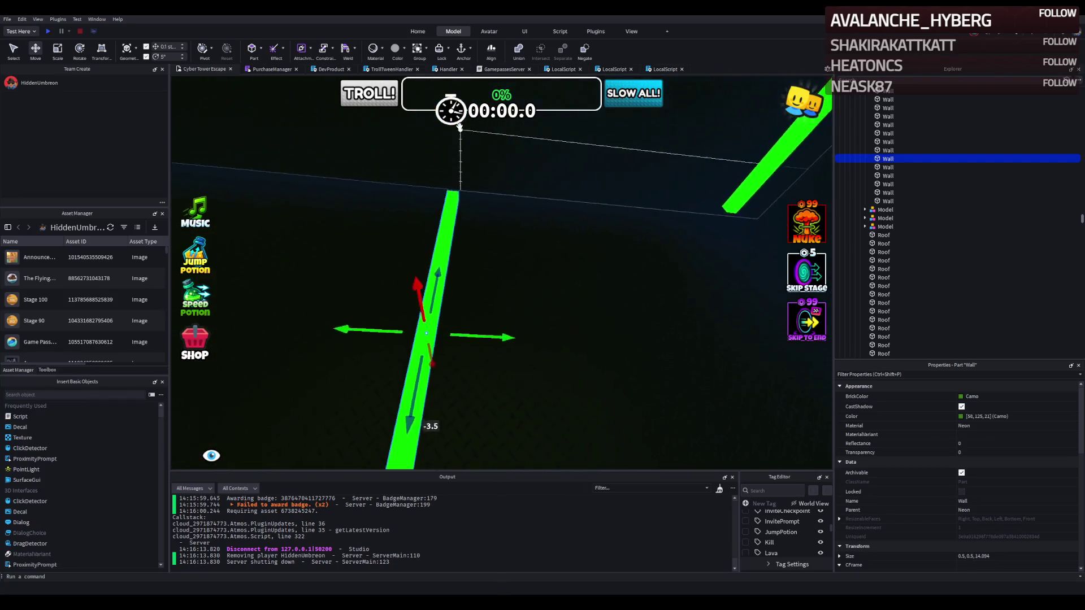
key("ctrl+3")
mouse_move(431, 180)
left_mouse_down()
mouse_move(421, 232)
mouse_move(433, 218)
left_mouse_up()
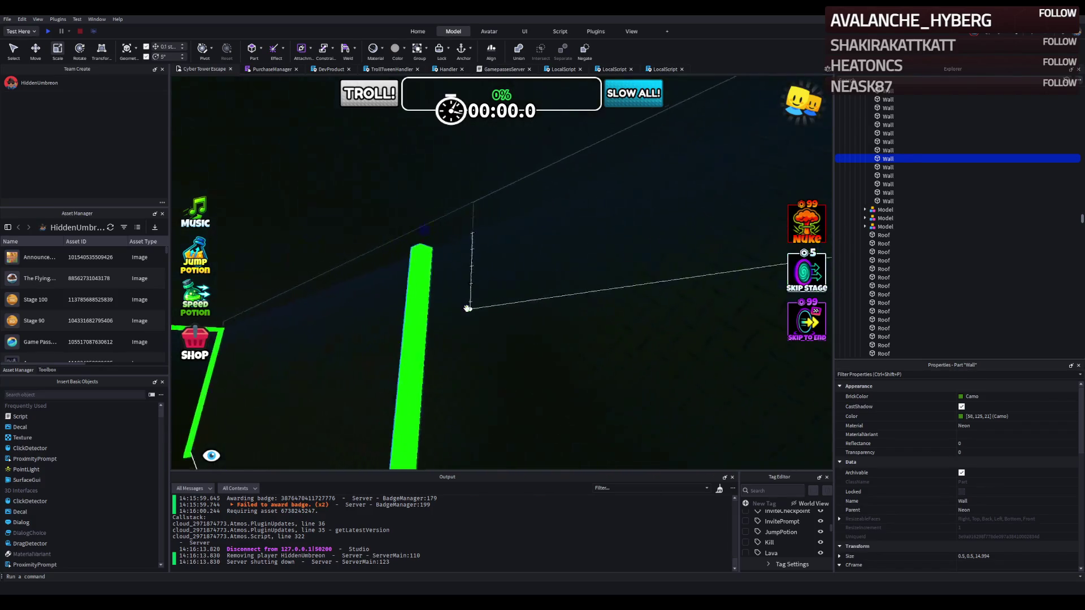
left_click(644, 233)
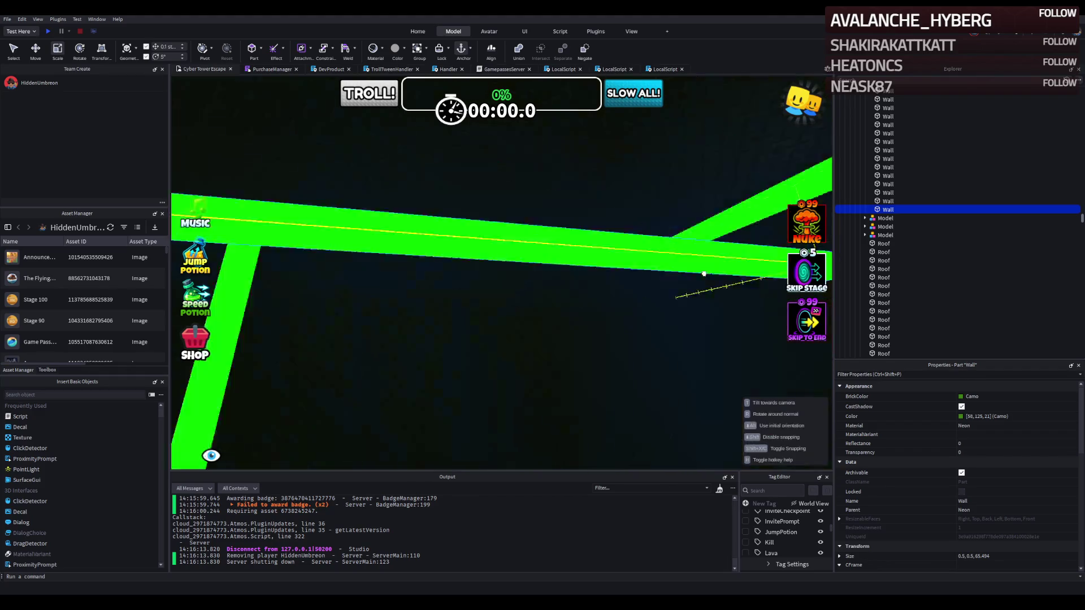
- Slide the long green wall strip into place and trim it to 59.294 studs
mouse_move(693, 259)
left_mouse_down()
mouse_move(414, 290)
mouse_move(580, 253)
mouse_move(580, 241)
left_mouse_up()
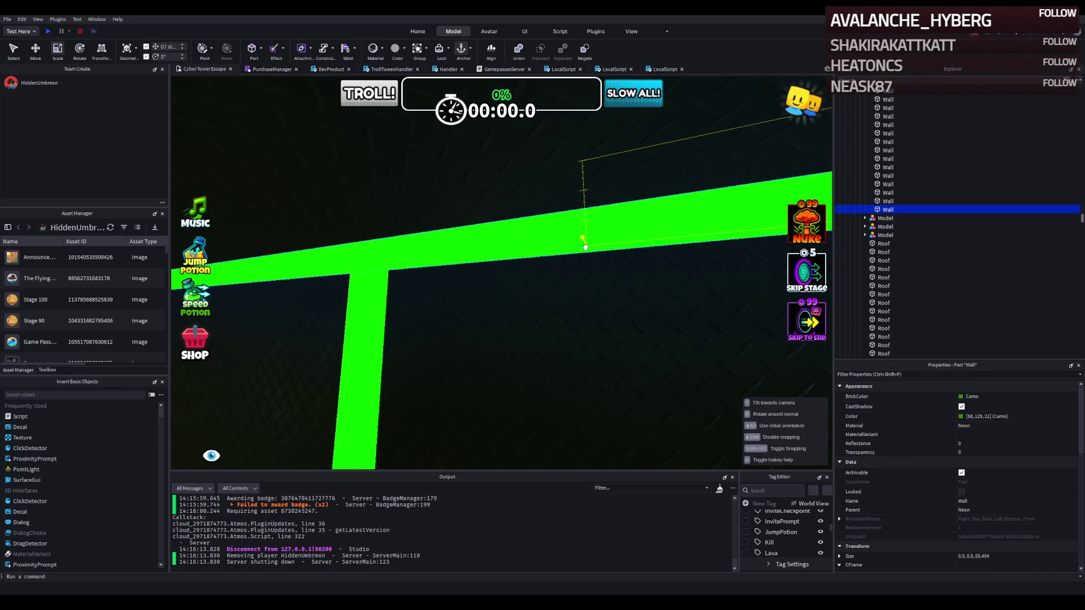
mouse_move(392, 244)
left_mouse_down()
mouse_move(448, 225)
mouse_move(557, 224)
mouse_move(343, 243)
left_mouse_up()
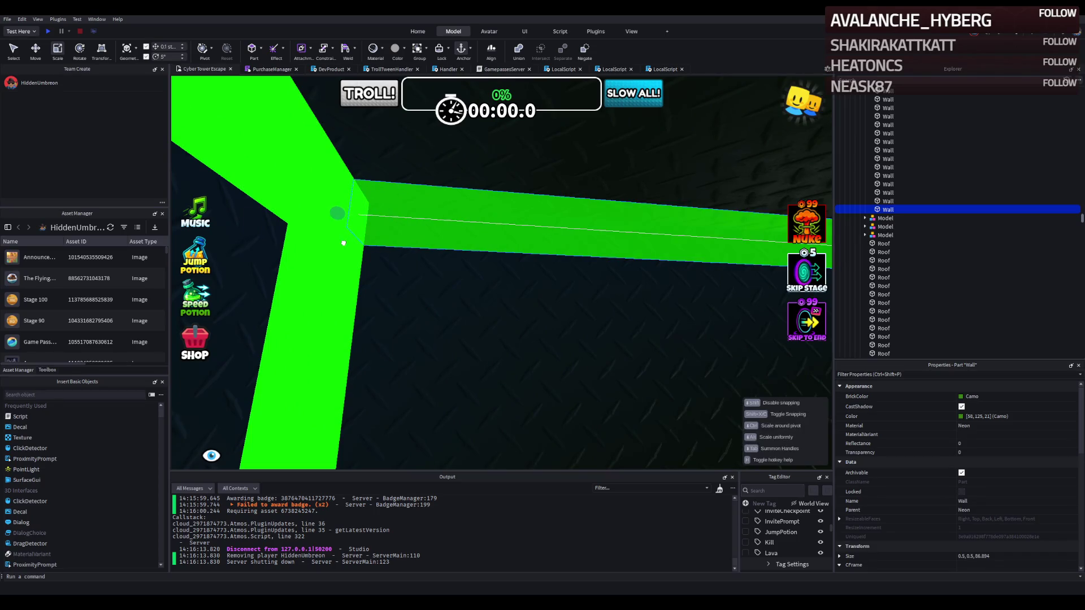
scroll(343, 243, "down", 3)
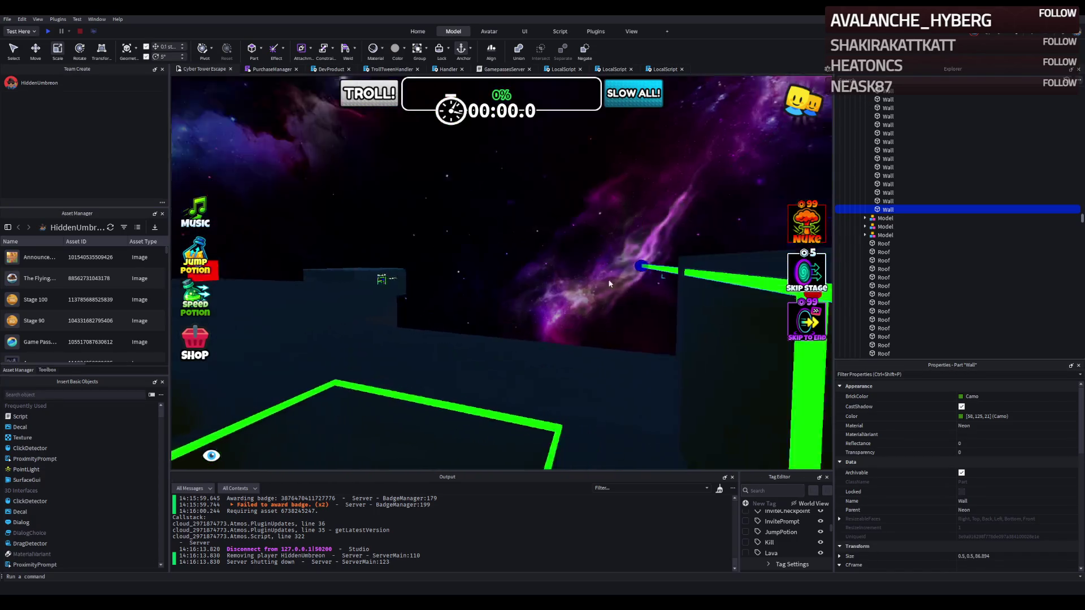
key("f")
mouse_move(683, 288)
left_mouse_down()
mouse_move(709, 295)
mouse_move(595, 252)
mouse_move(517, 205)
left_mouse_up()
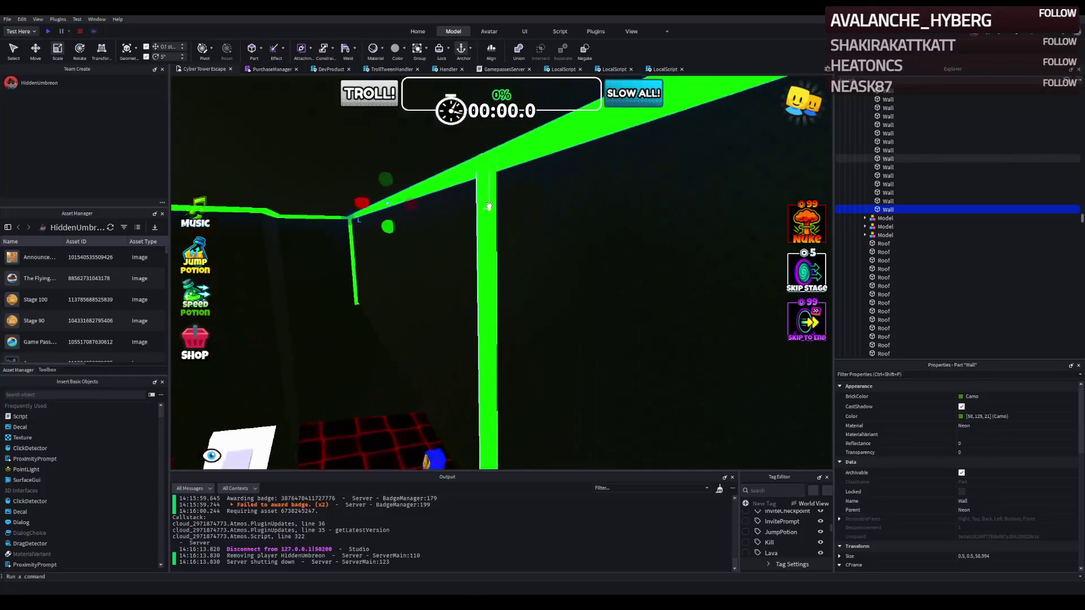
- Shorten two more green strips to meet at the corner junction, then playtest the stage
left_click(495, 207)
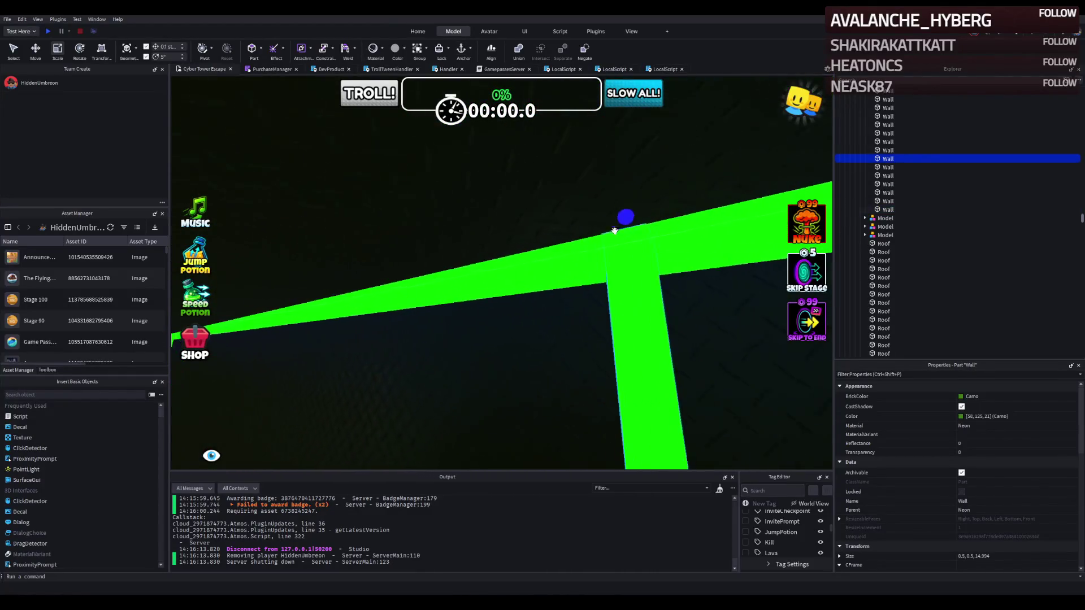
left_click_drag(641, 222, 648, 237)
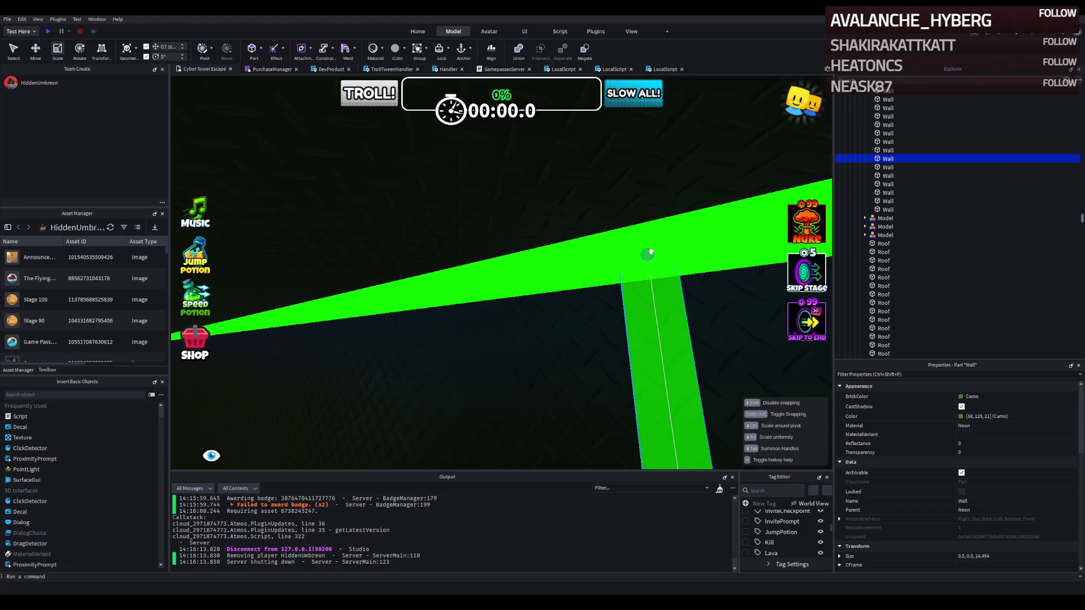
scroll(650, 254, "down", 5)
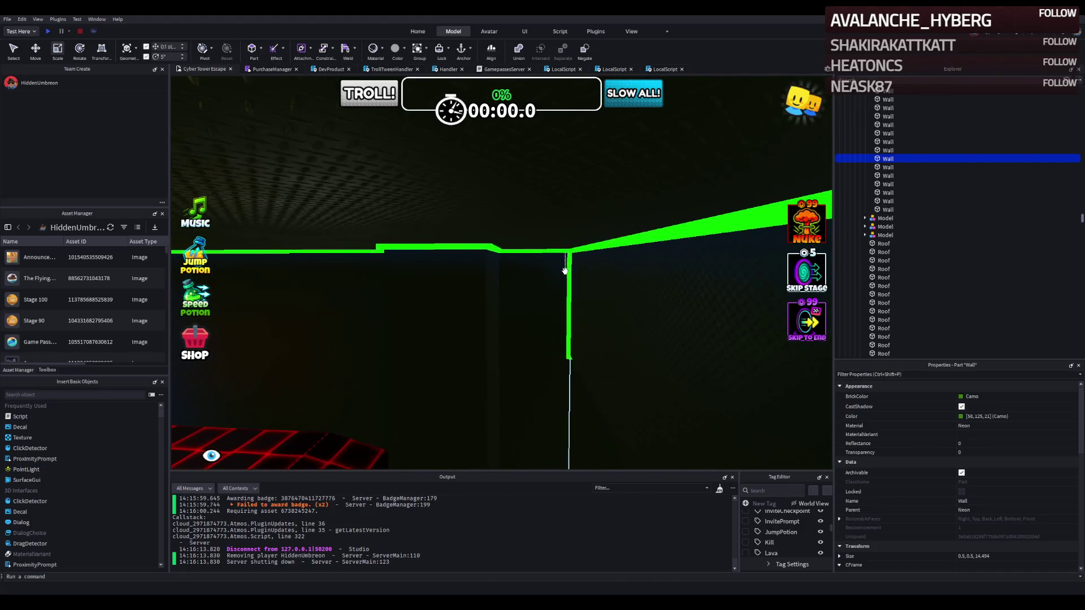
left_click(570, 269)
scroll(565, 255, "up", 5)
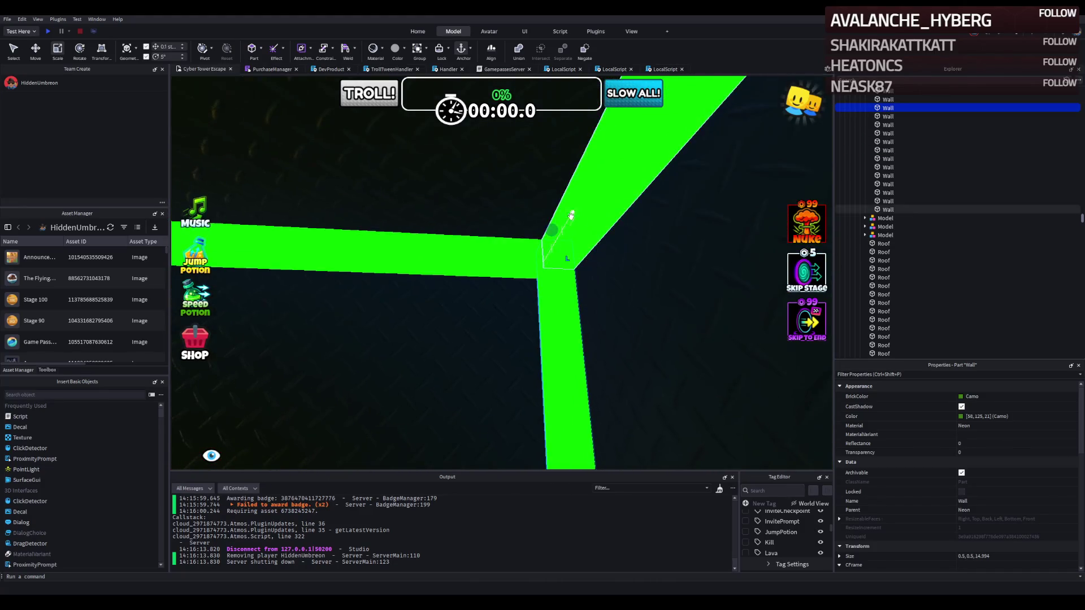
left_click_drag(552, 230, 553, 255)
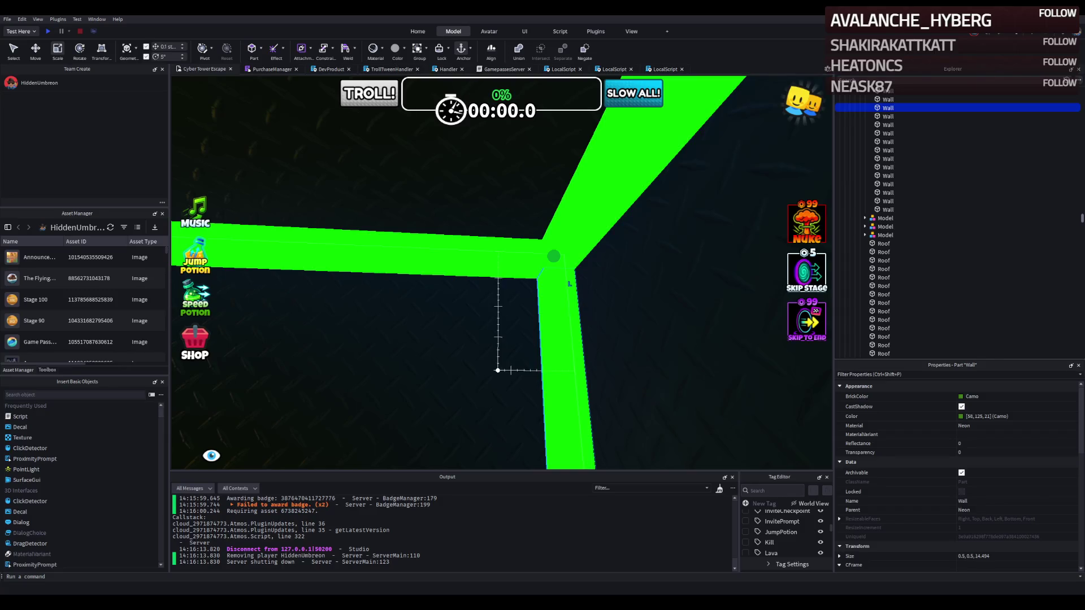
scroll(569, 283, "up", 10)
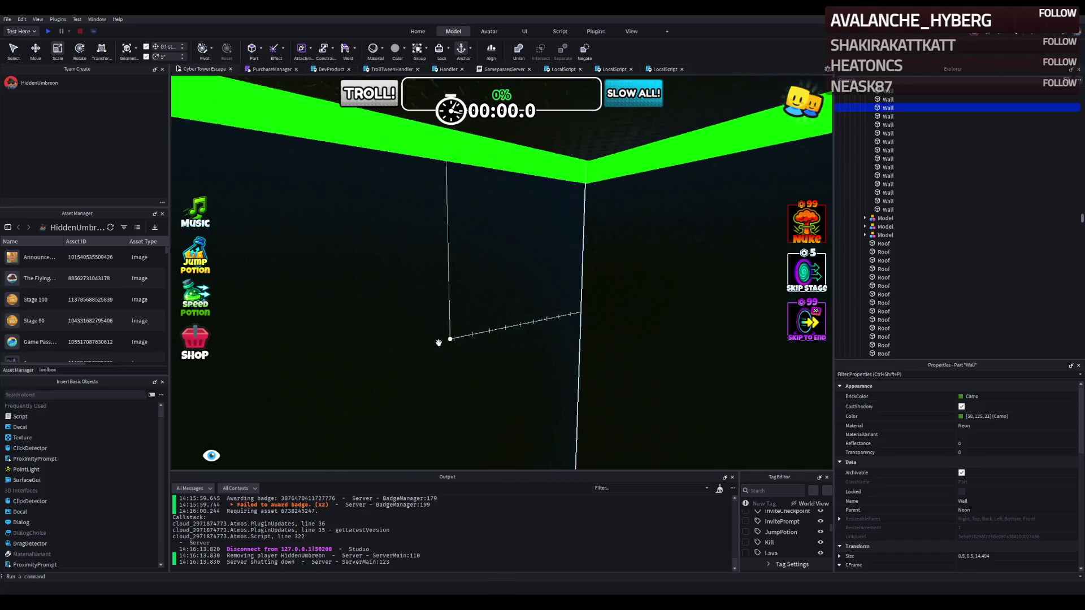
scroll(438, 342, "down", 10)
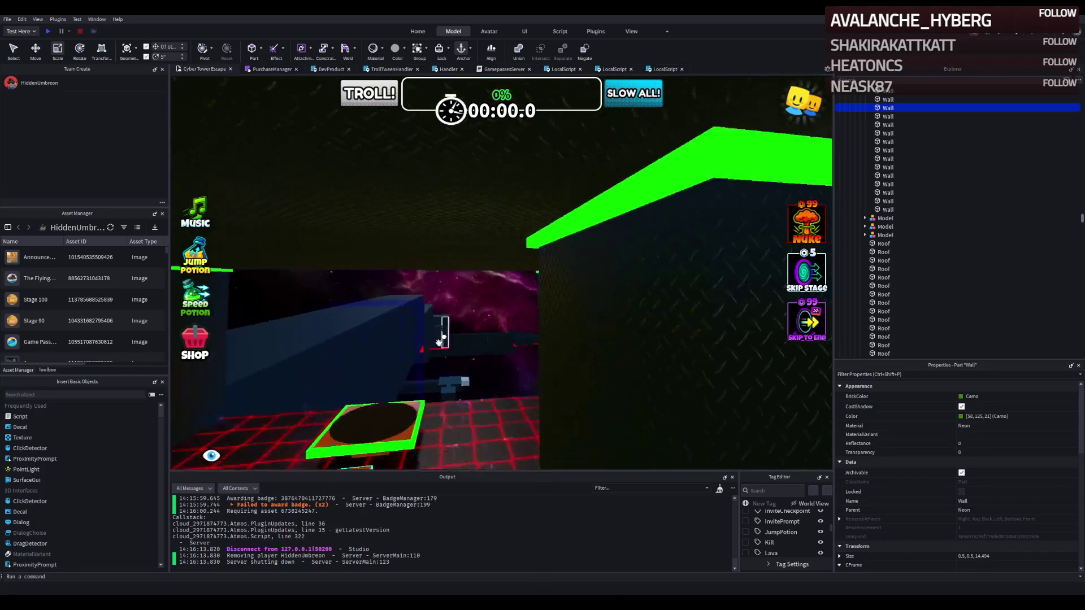
scroll(438, 343, "up", 10)
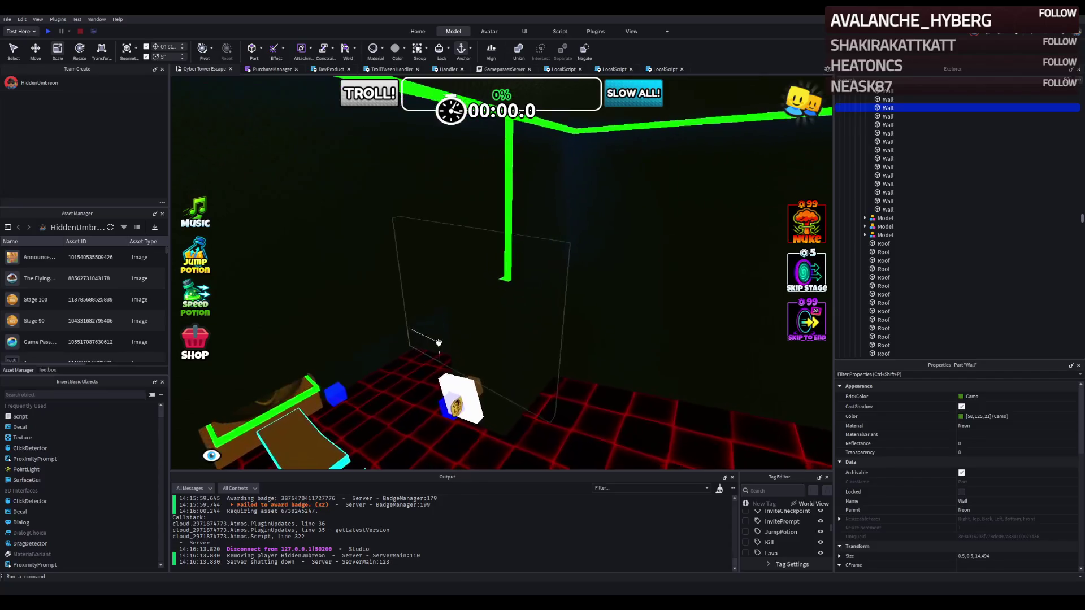
scroll(438, 343, "up", 10)
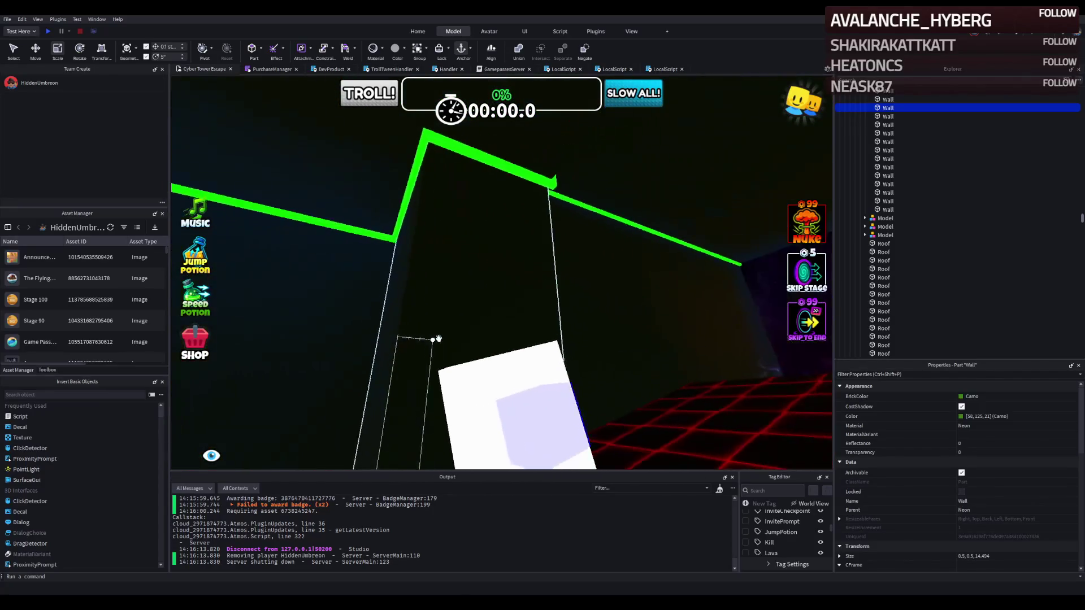
scroll(438, 338, "up", 10)
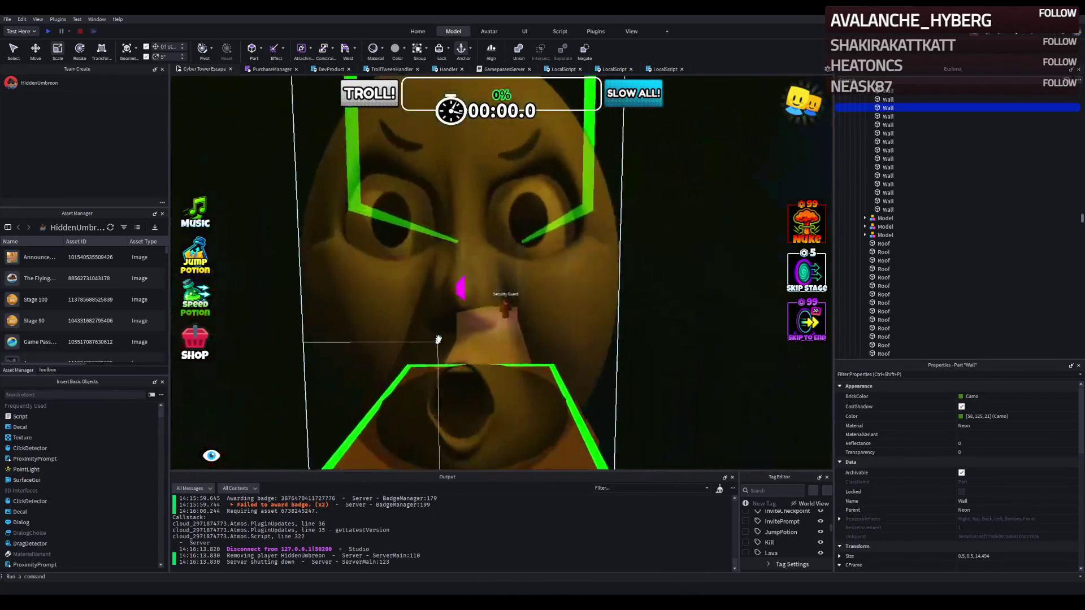
scroll(442, 337, "up", 10)
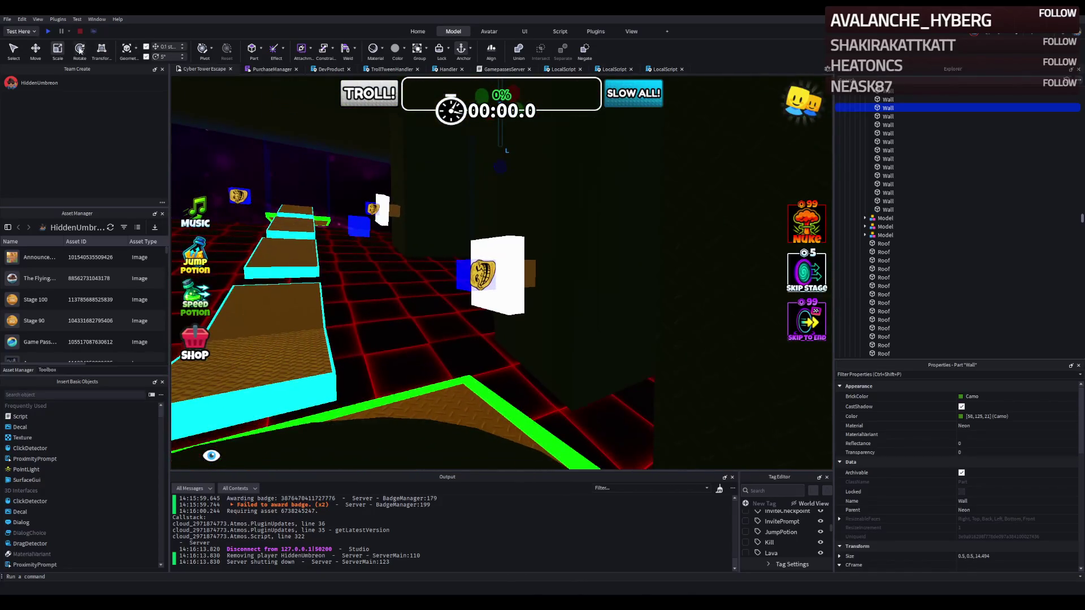
left_click(48, 31)
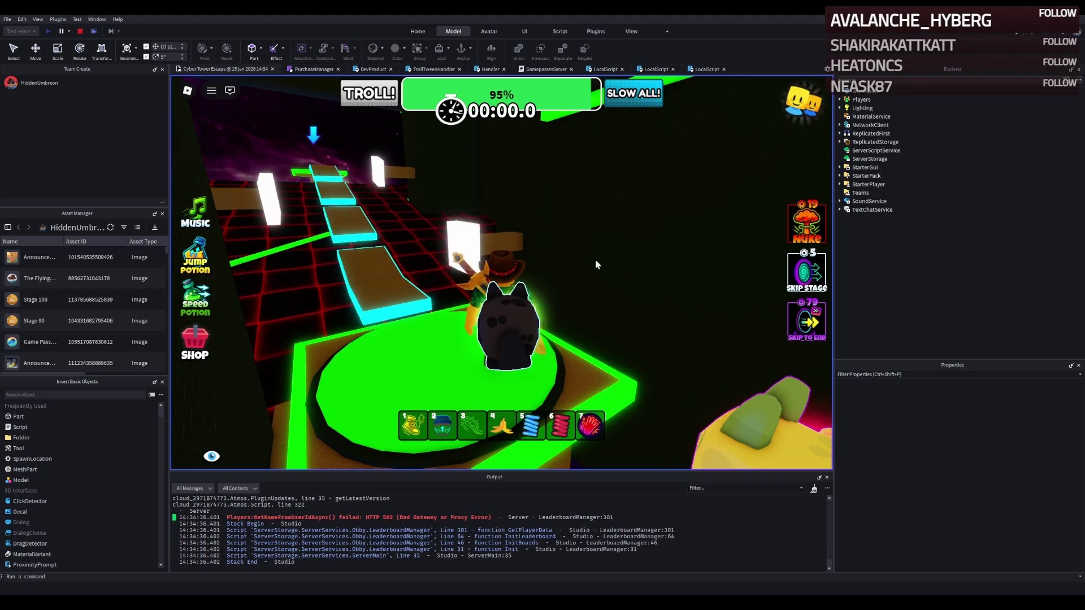
key("Left")
key("Left")
key("Left")
key("Right")
key("Right")
key("Right")
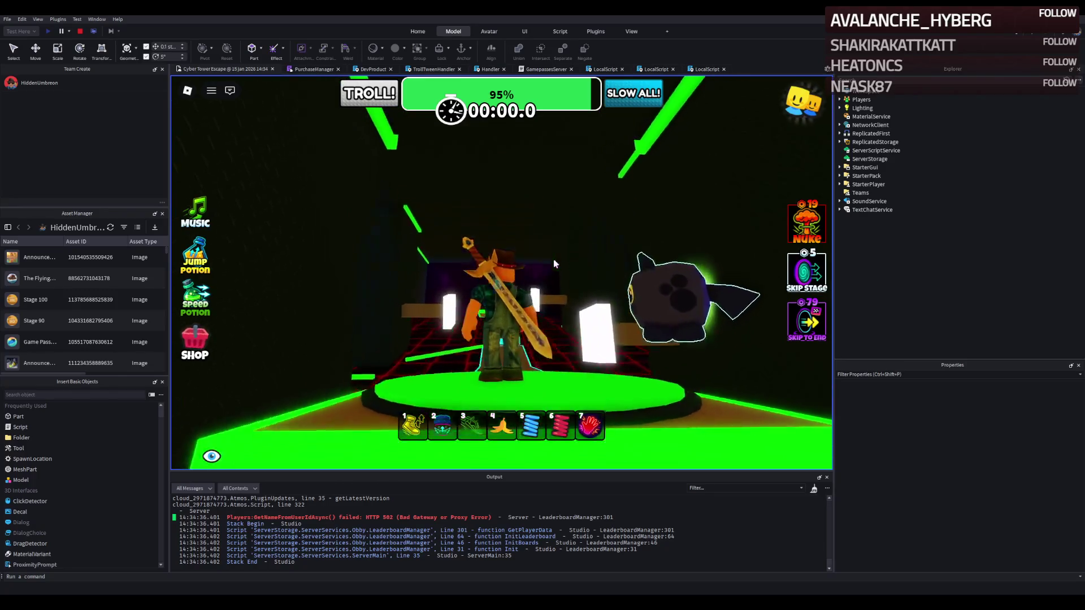
key("Left")
key("Left")
key("w")
key("Right")
key("Right")
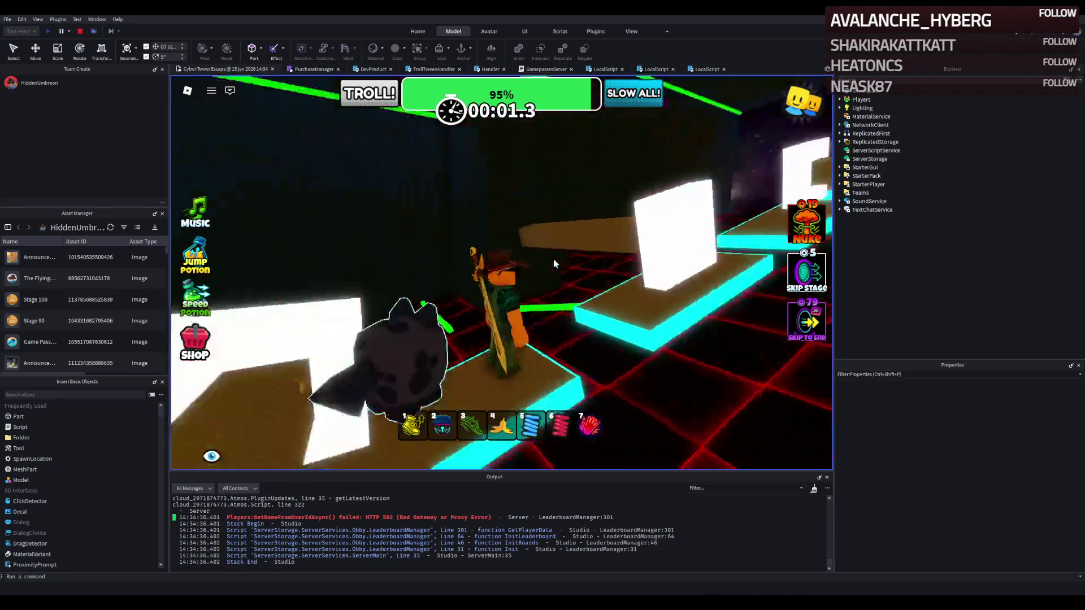
key("Left")
key("Left")
key("w")
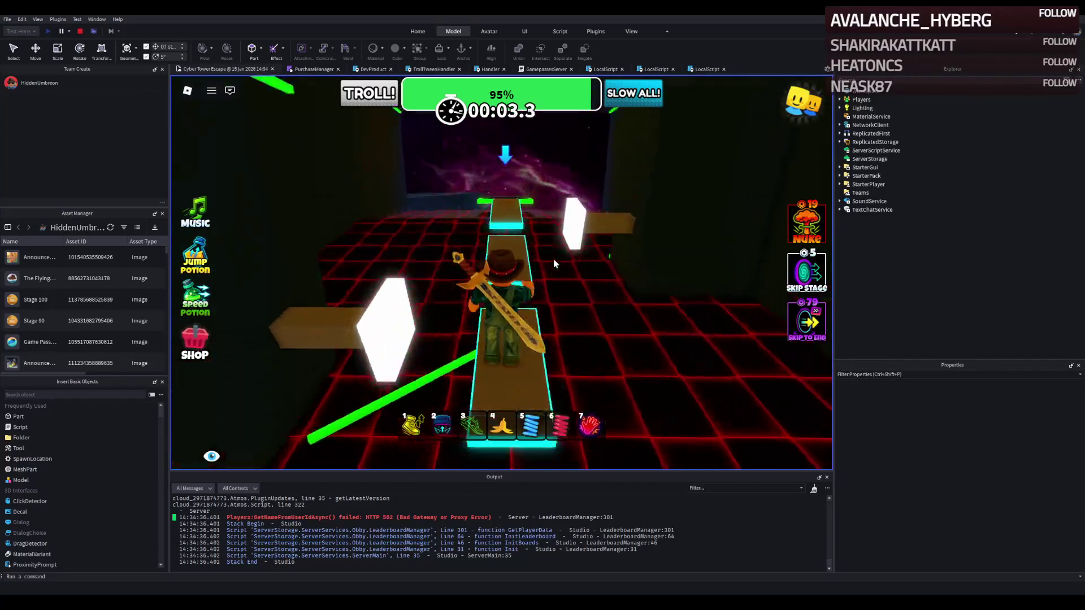
key("w")
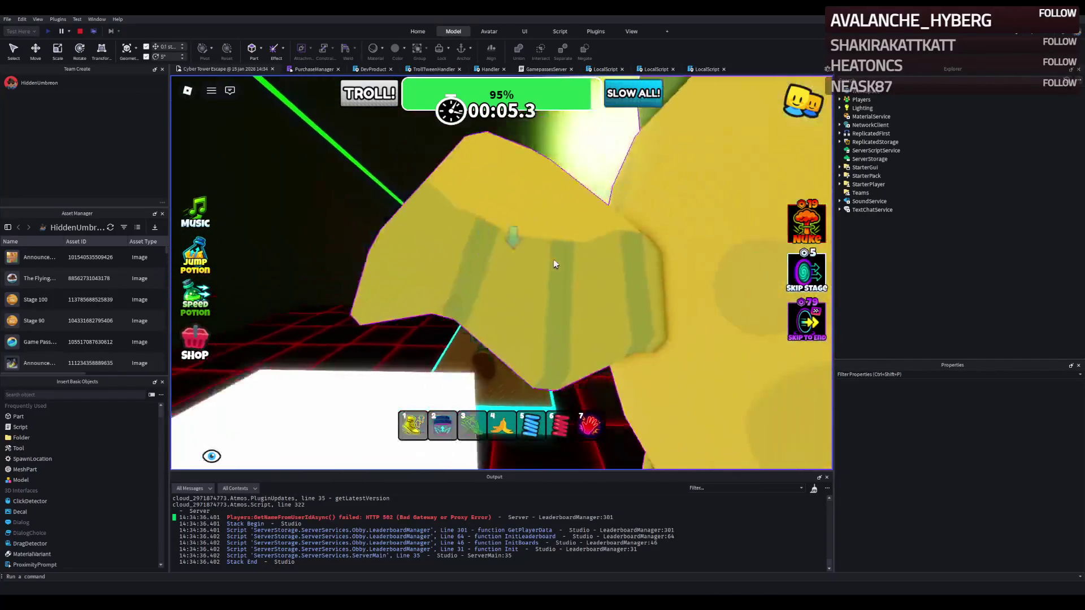
key("w")
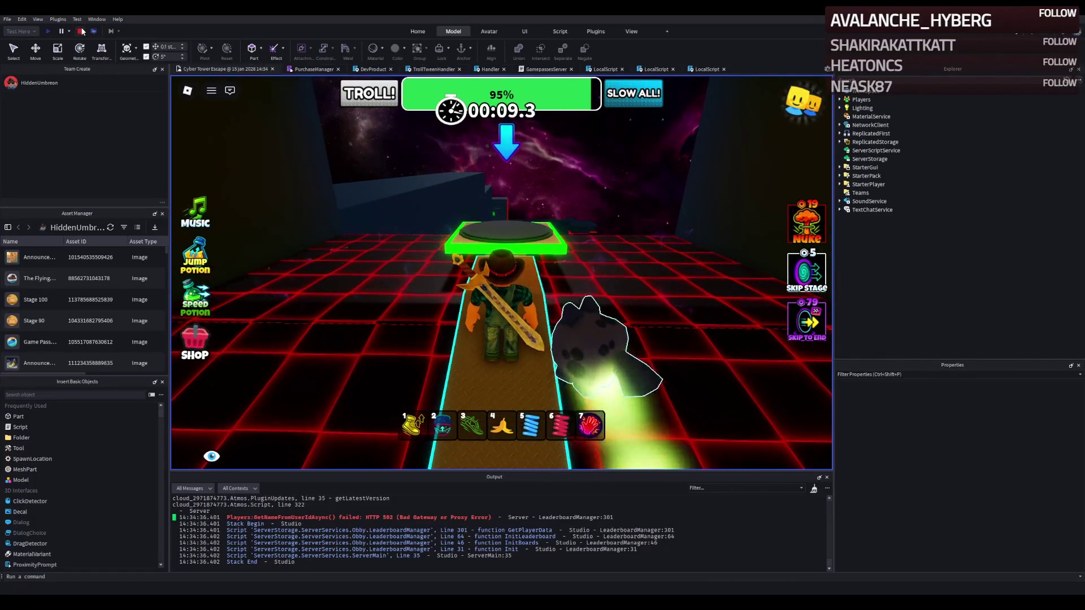
key("shift+F5")
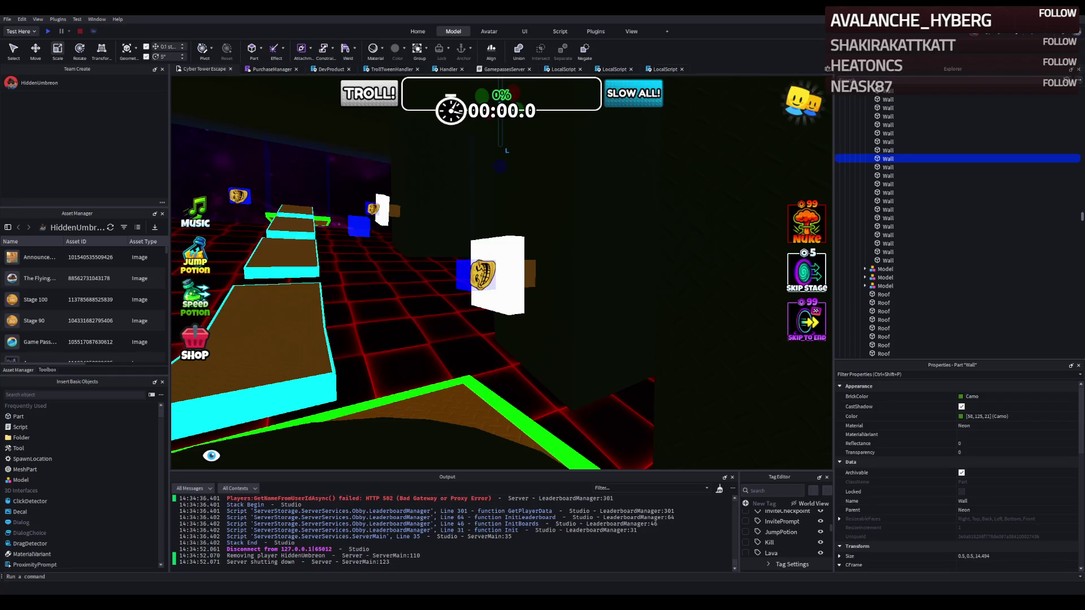
- Pick a long green strip, then in Explorer select all 327 Walls and keep just one
scroll(323, 279, "down", 5)
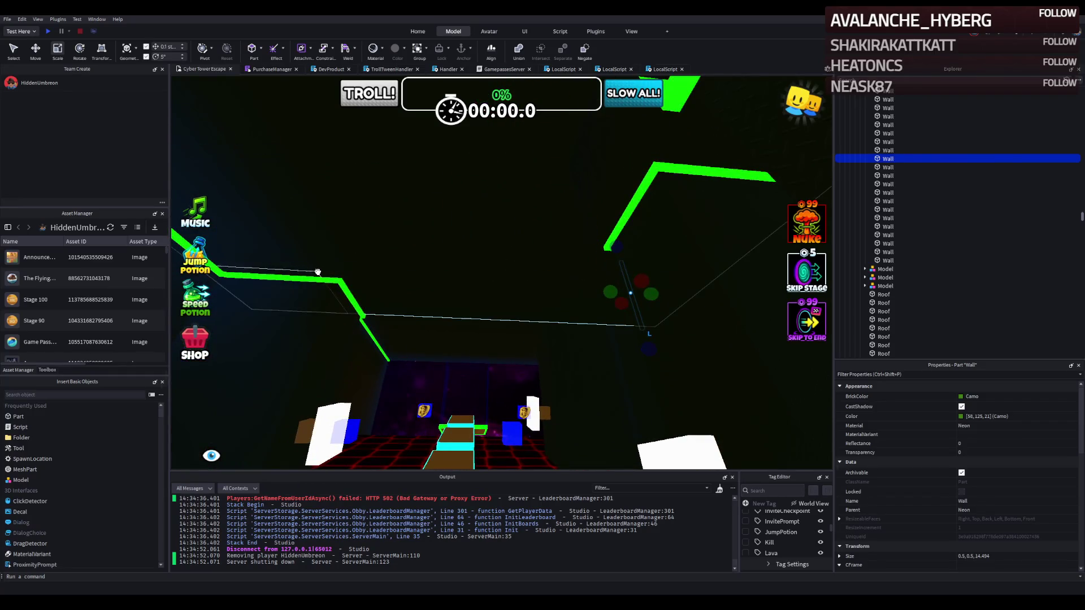
left_click(322, 279)
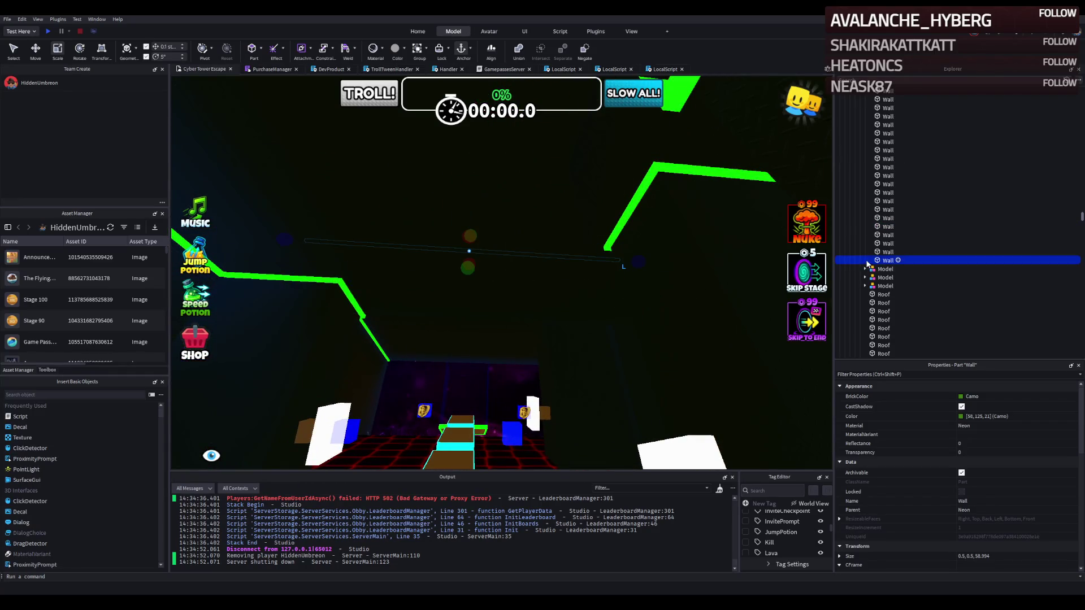
scroll(882, 206, "up", 5)
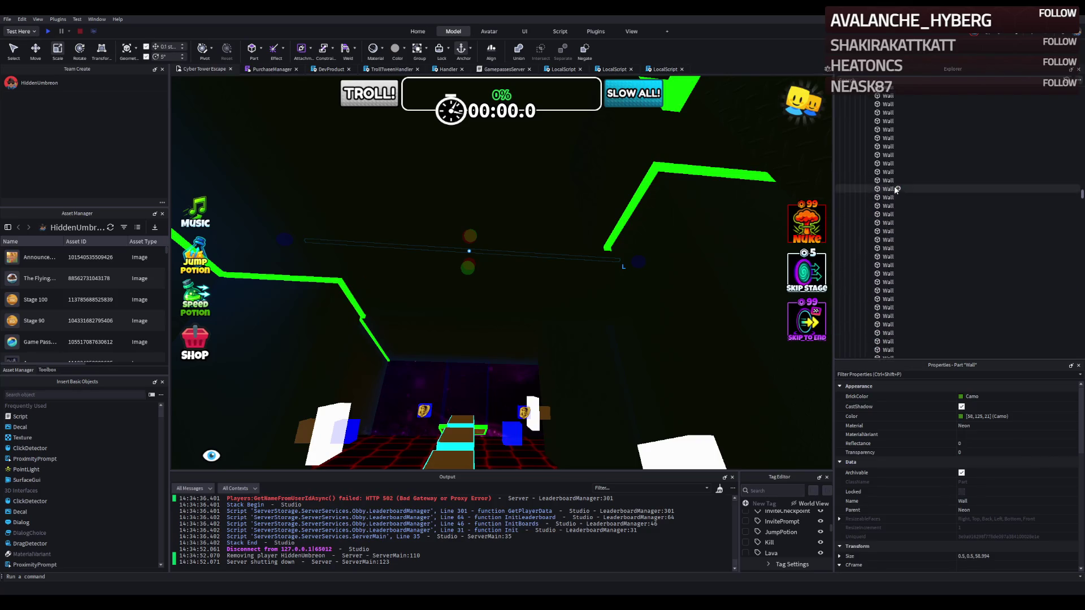
scroll(873, 192, "up", 5)
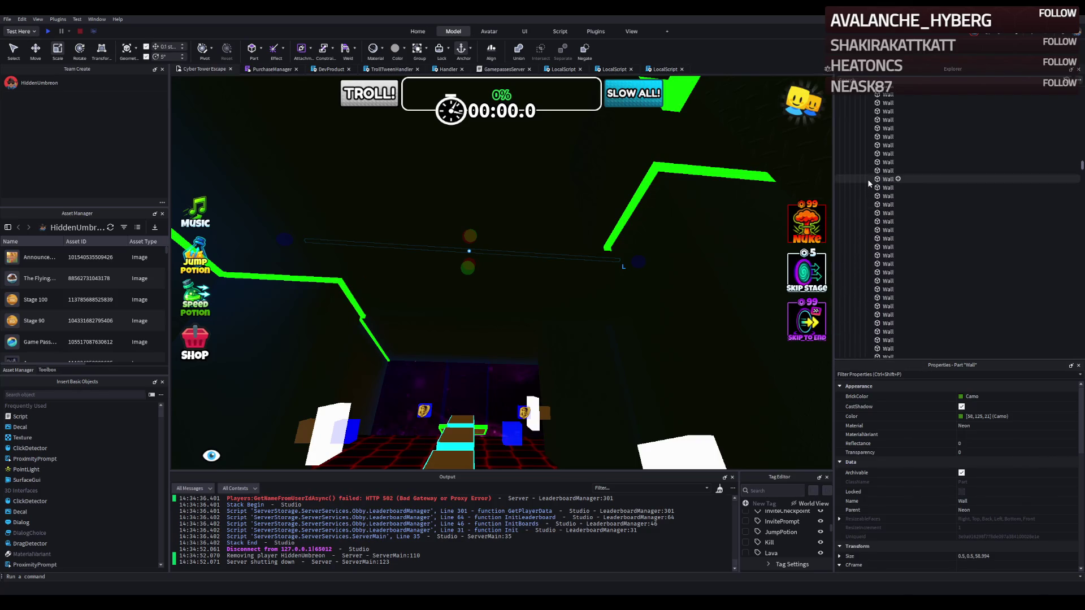
scroll(866, 177, "up", 5)
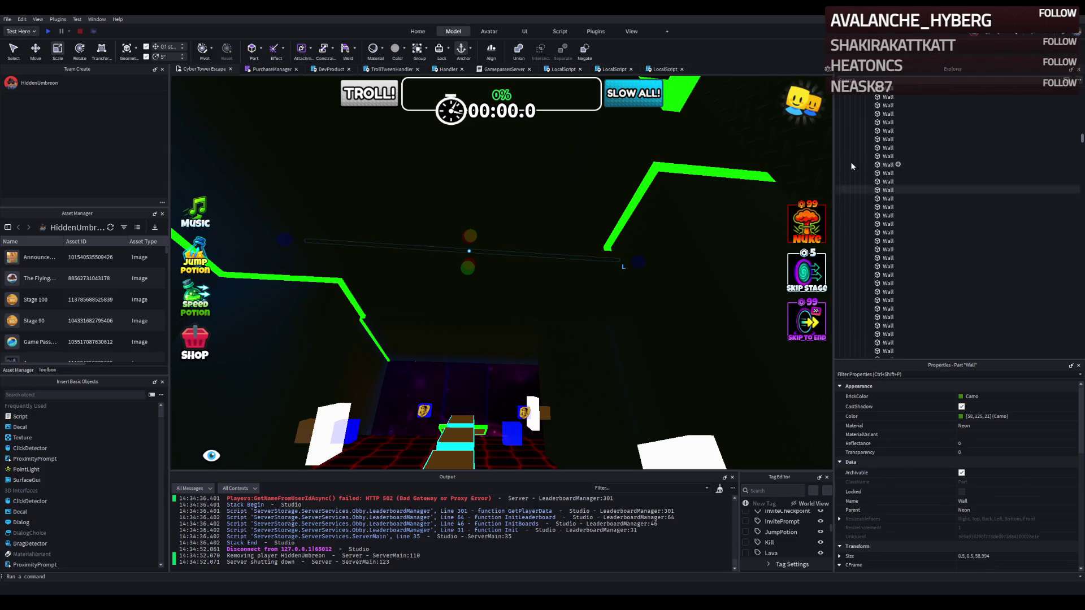
left_click(852, 166, "shift")
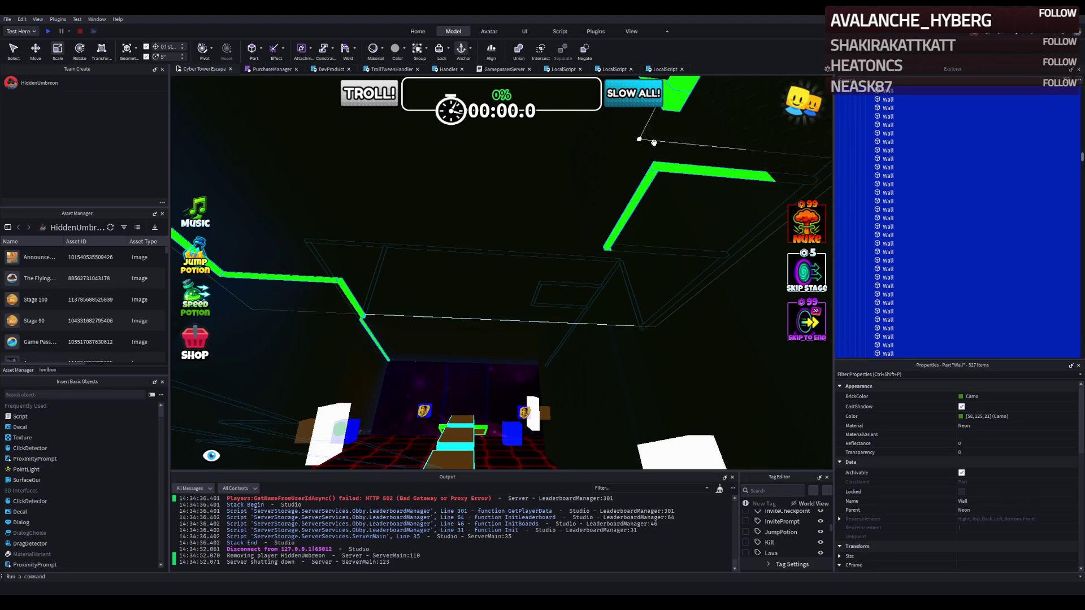
scroll(892, 135, "up", 3)
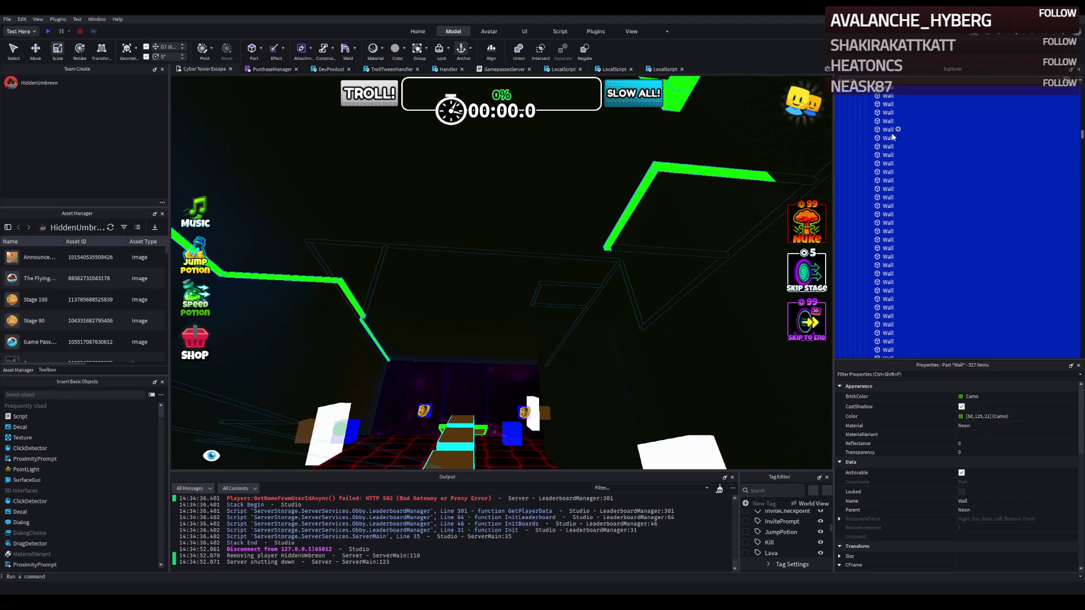
scroll(890, 147, "up", 3)
left_click(885, 189)
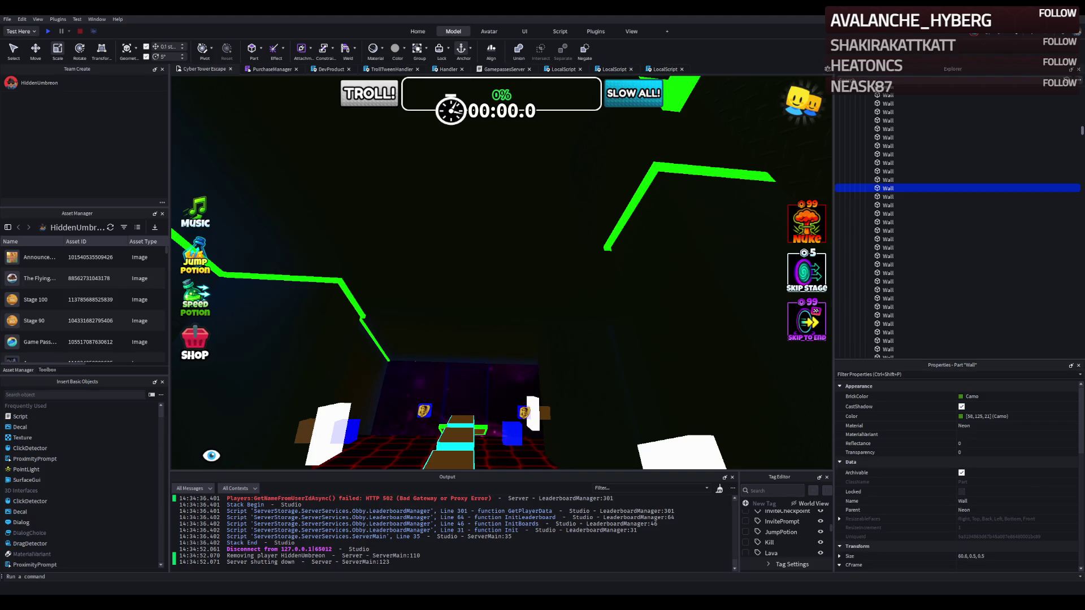
- Fly to the Stage_45 checkpoint, select it, then select a nearby MovingPlatform
key("w")
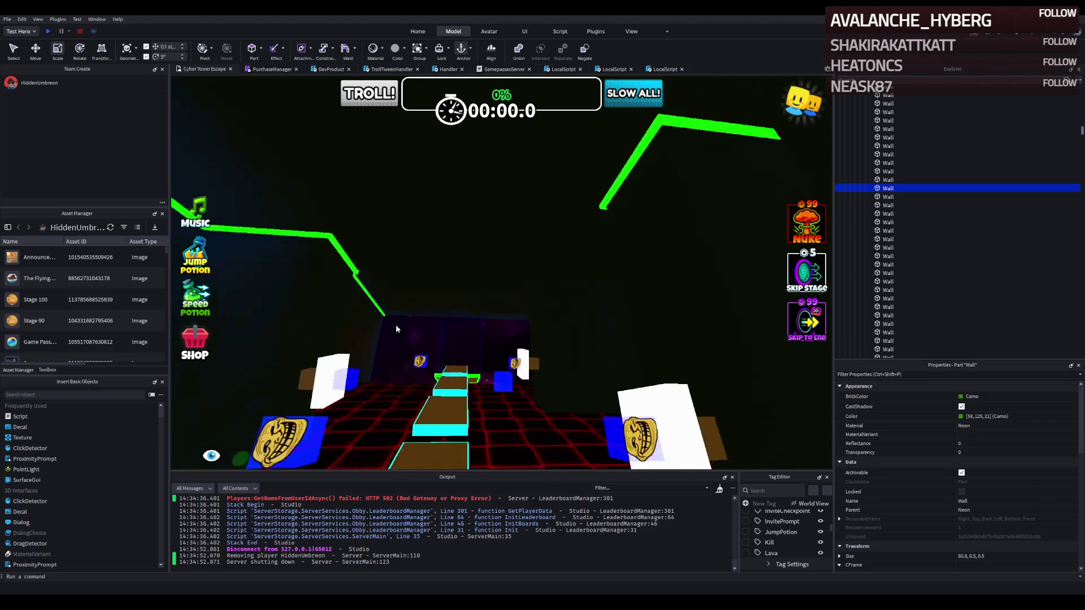
key("w")
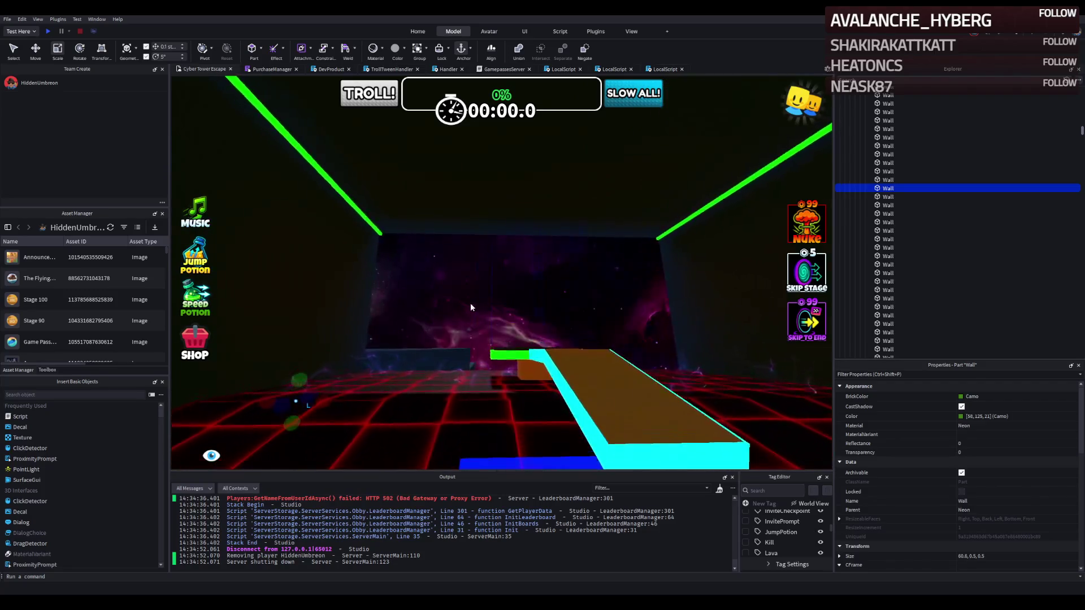
left_click(480, 300)
key("w")
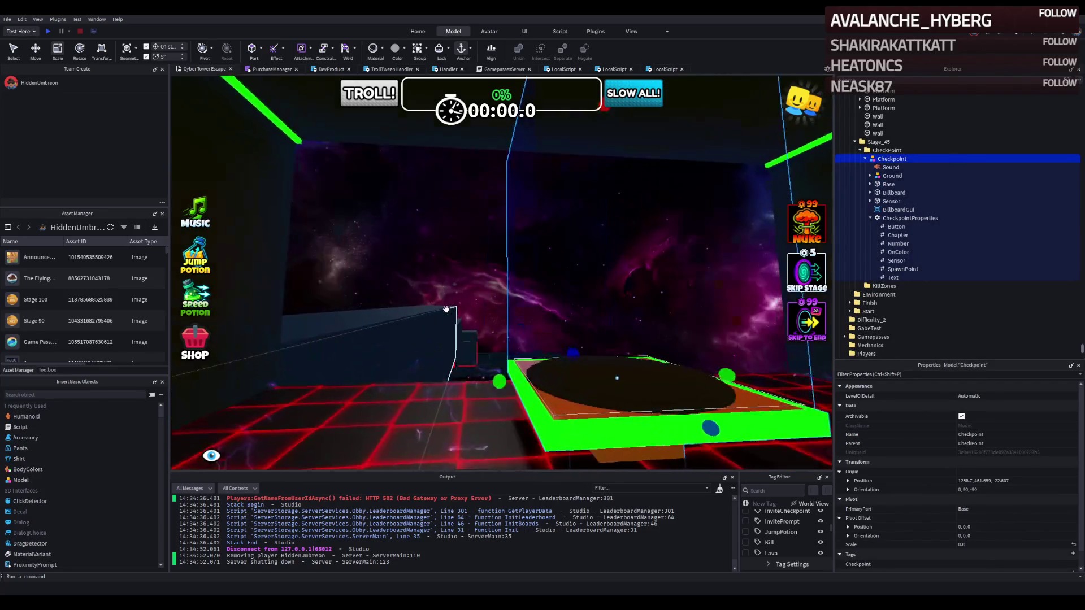
key("s")
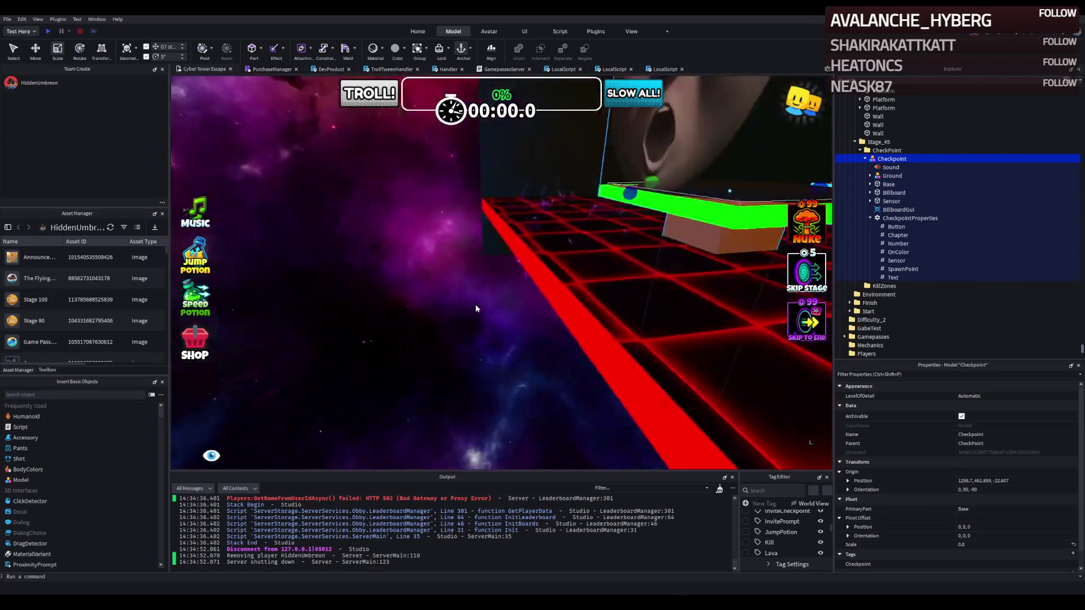
key("f")
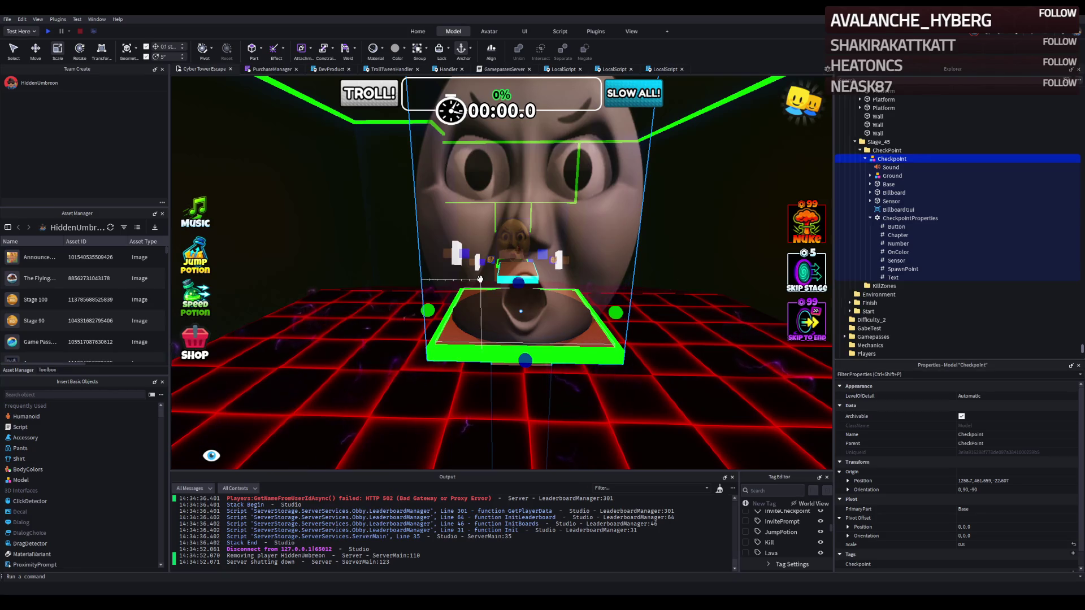
key("d")
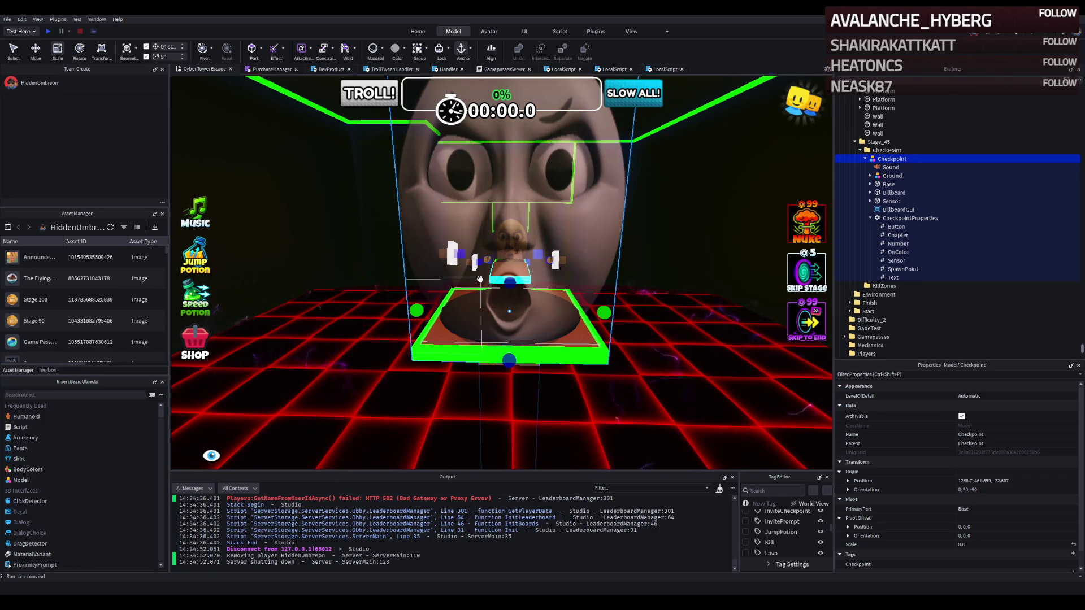
key("d")
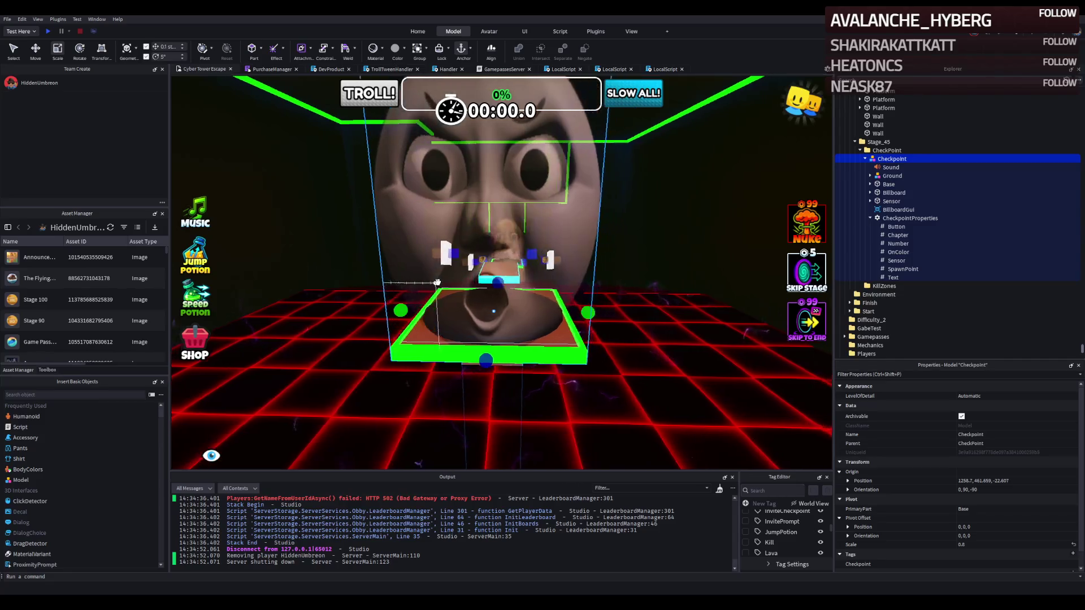
left_click(521, 260)
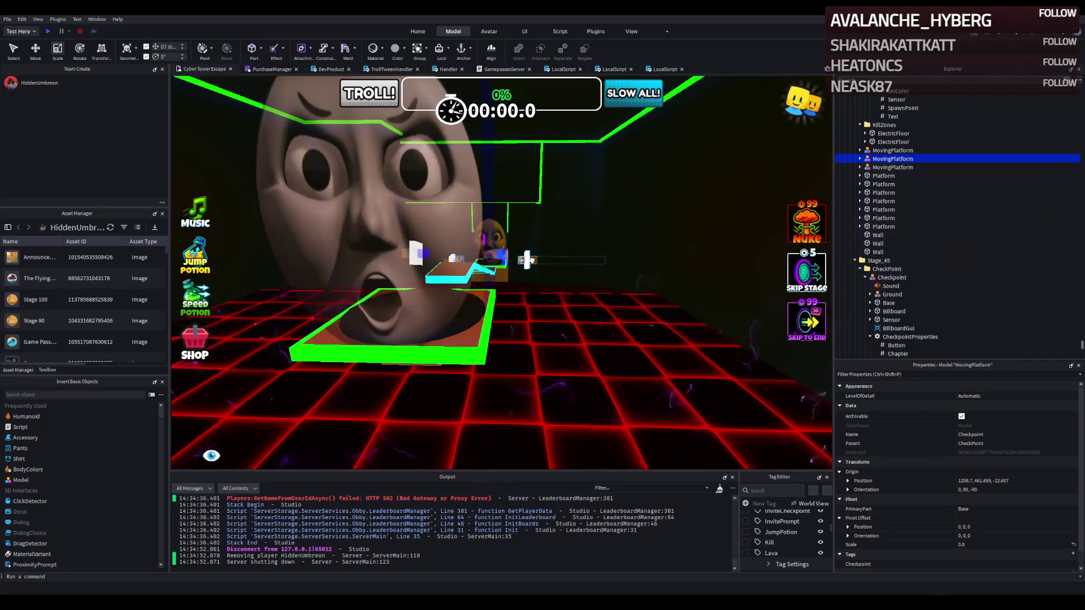
- Duplicate the MovingPlatform, put the copy in the Stage_45 folder, and move it over the checkpoint pad
left_click(860, 269)
key("ctrl+d")
left_click_drag(880, 171, 875, 260)
key("ctrl+2")
mouse_move(528, 237)
left_mouse_down()
mouse_move(599, 223)
mouse_move(547, 438)
mouse_move(593, 421)
mouse_move(479, 391)
left_mouse_up()
key("t")
key("t")
key("ctrl+z")
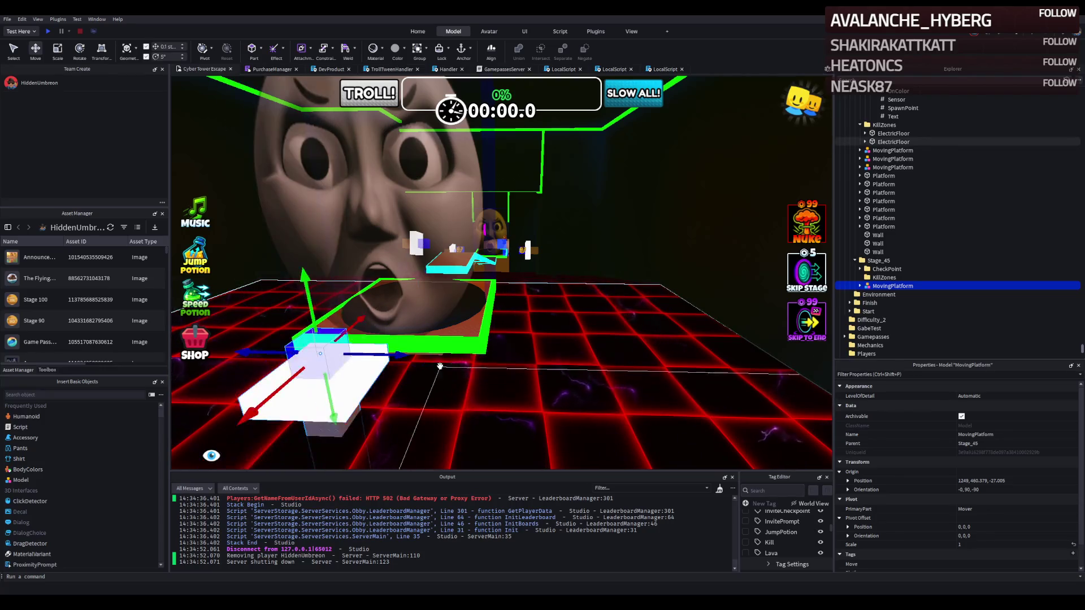
scroll(438, 365, "up", 3)
scroll(438, 365, "up", 2)
scroll(435, 359, "down", 6)
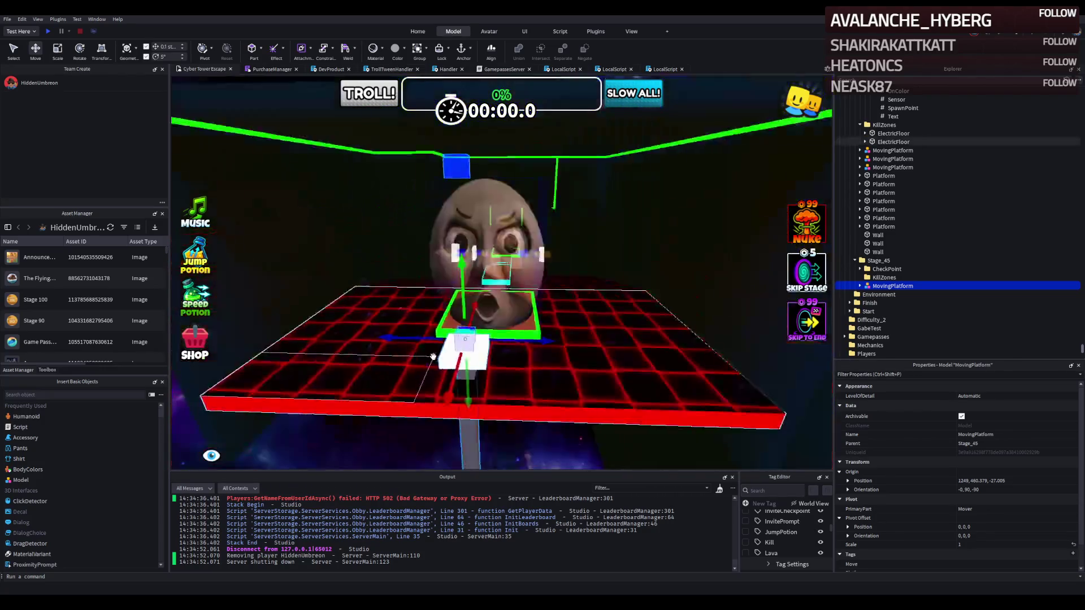
scroll(434, 354, "up", 5)
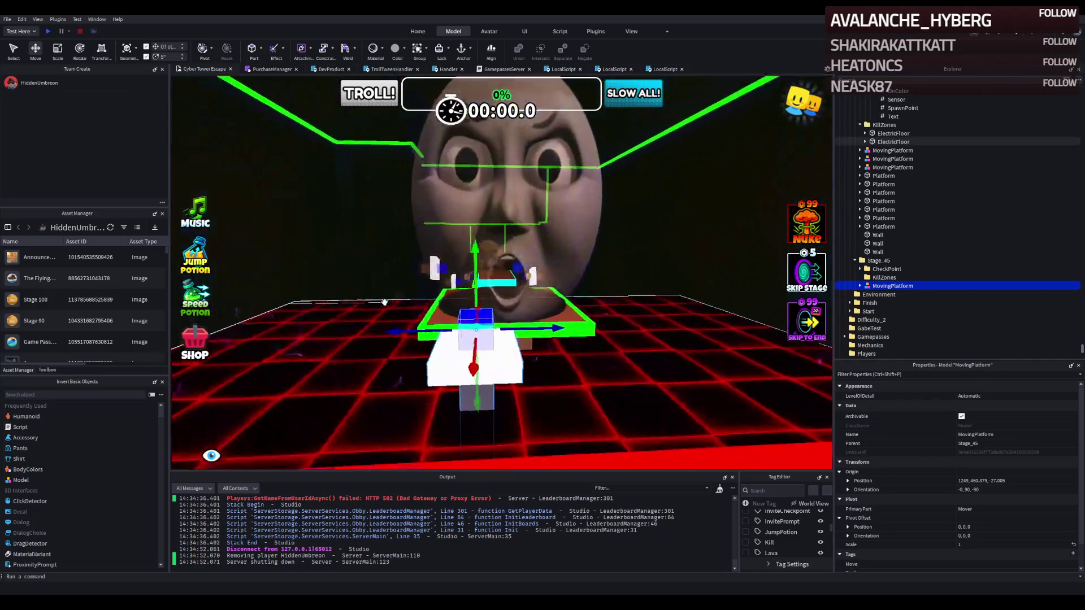
scroll(383, 302, "up", 1)
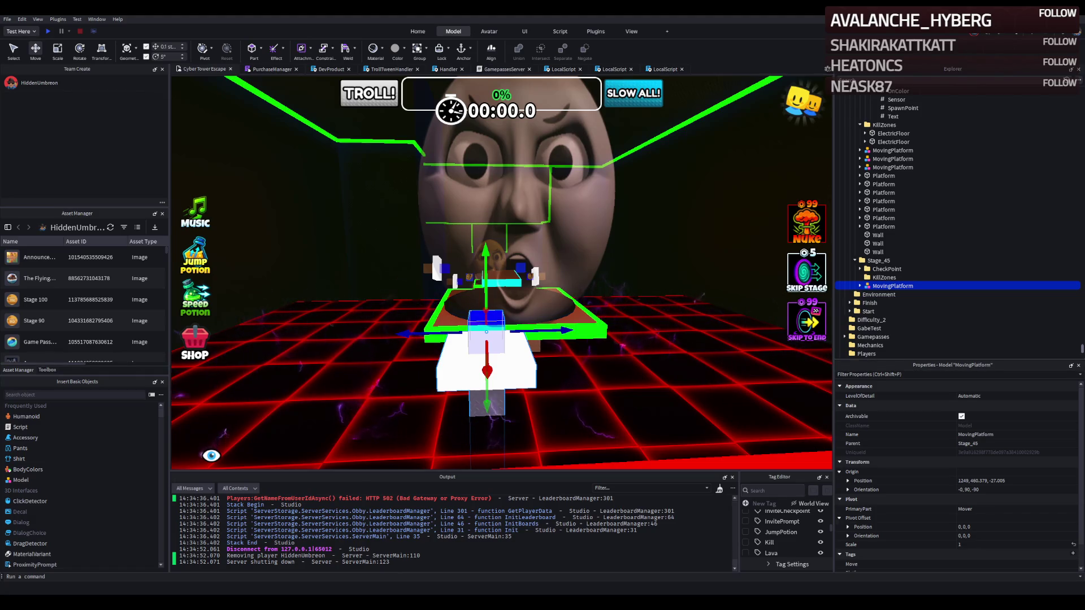
- Give TestSurface2 the Smoky grey colour 91,93,105 and DiamondPlate material
key("q")
key("f")
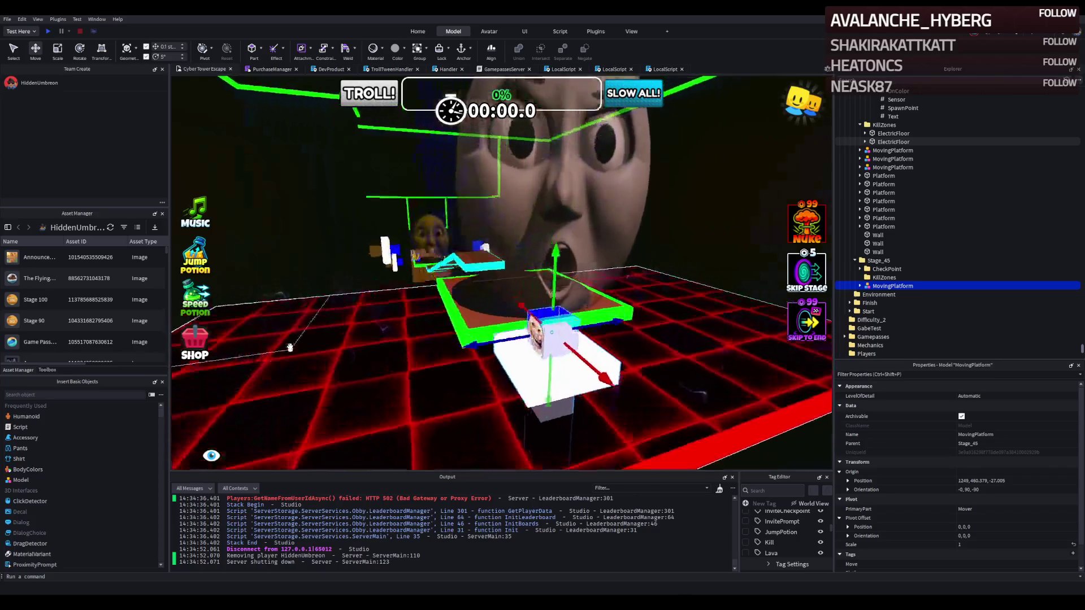
left_click_drag(287, 345, 603, 266)
left_click(522, 378)
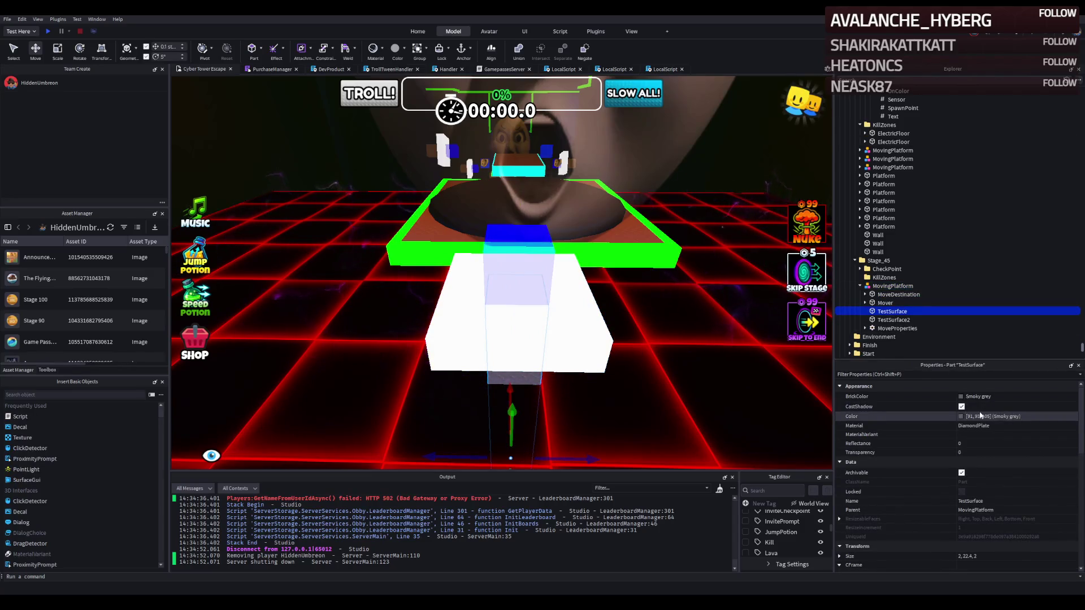
scroll(526, 249, "up", 5)
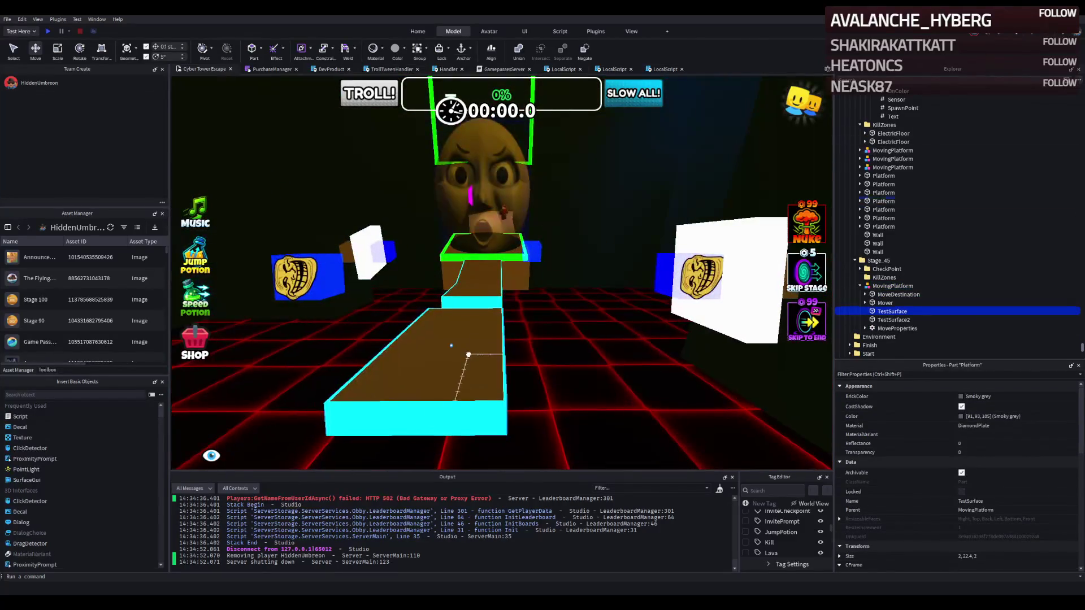
left_click(452, 351)
scroll(635, 325, "up", 5)
scroll(635, 325, "up", 10)
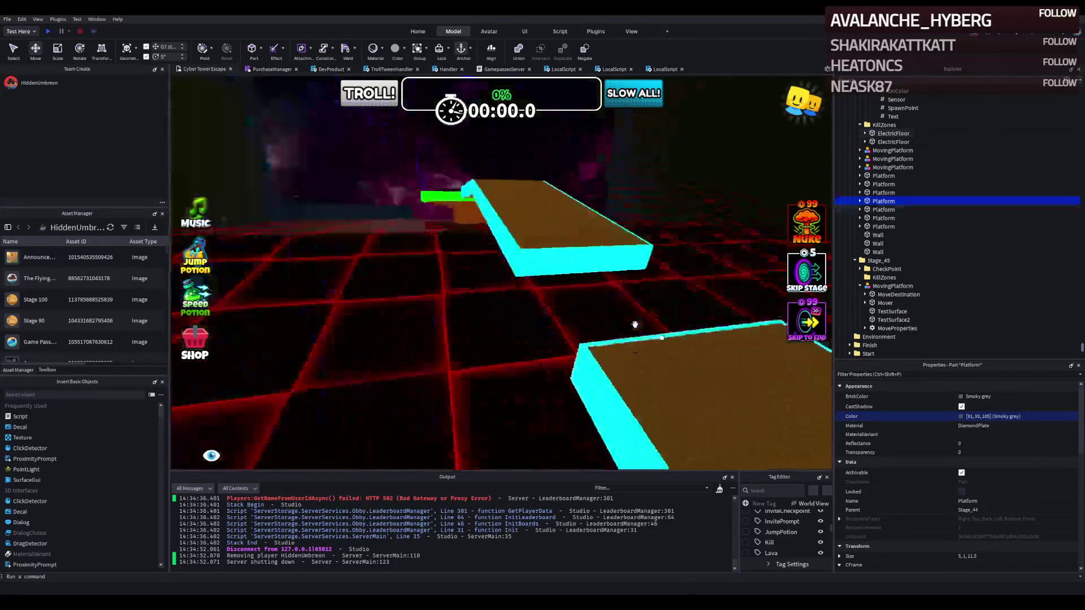
scroll(538, 304, "up", 5)
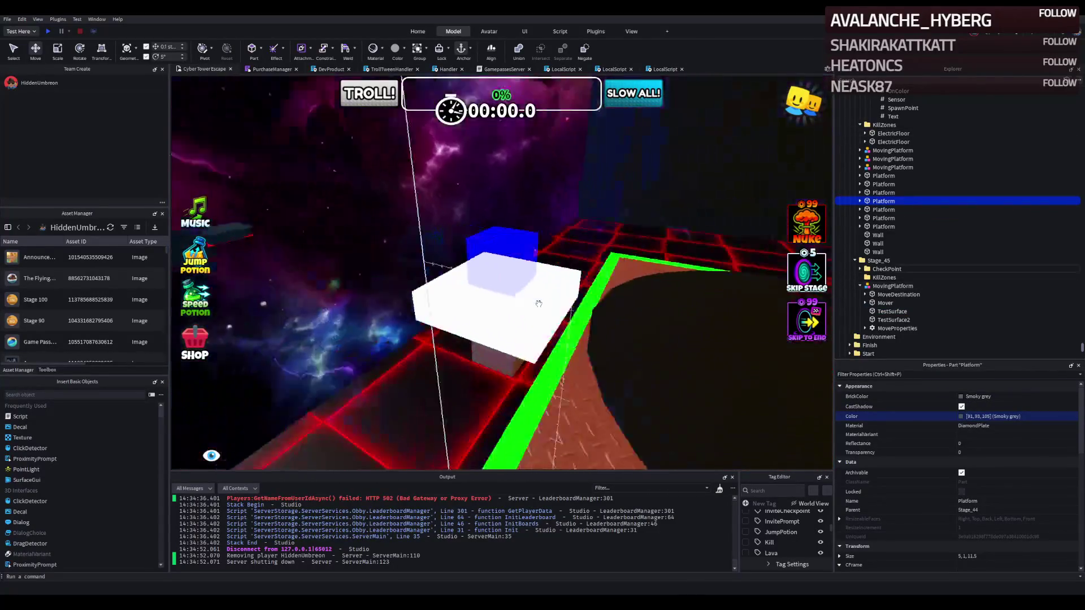
left_click(538, 304)
key("Return")
left_click(1008, 425)
left_click(1012, 396)
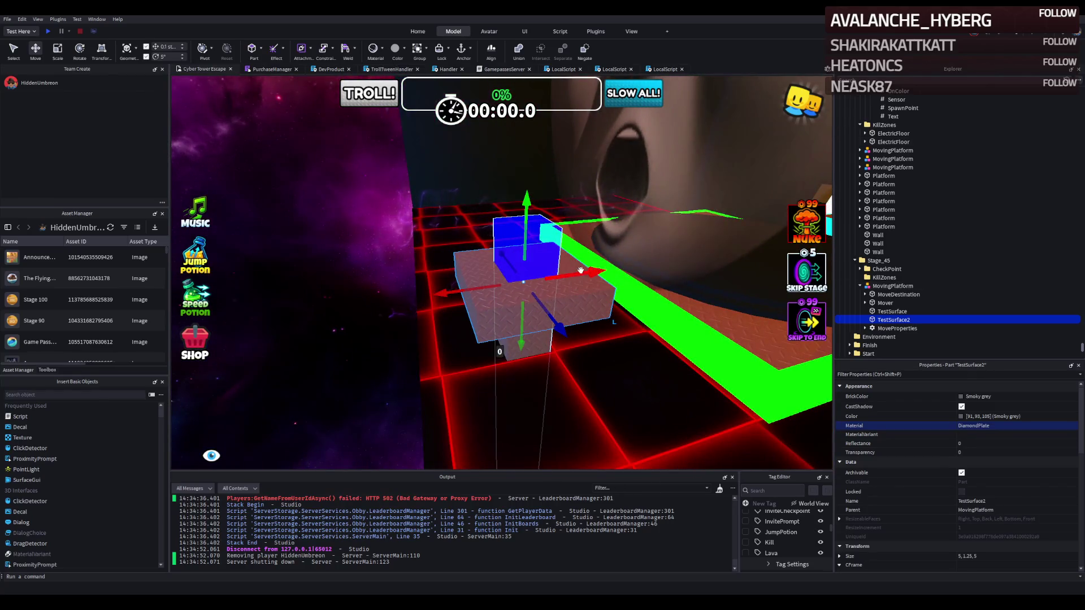
- Widen TestSurface2 to 7.4 studs with the Scale tool
left_click(557, 271)
key("ctrl+3")
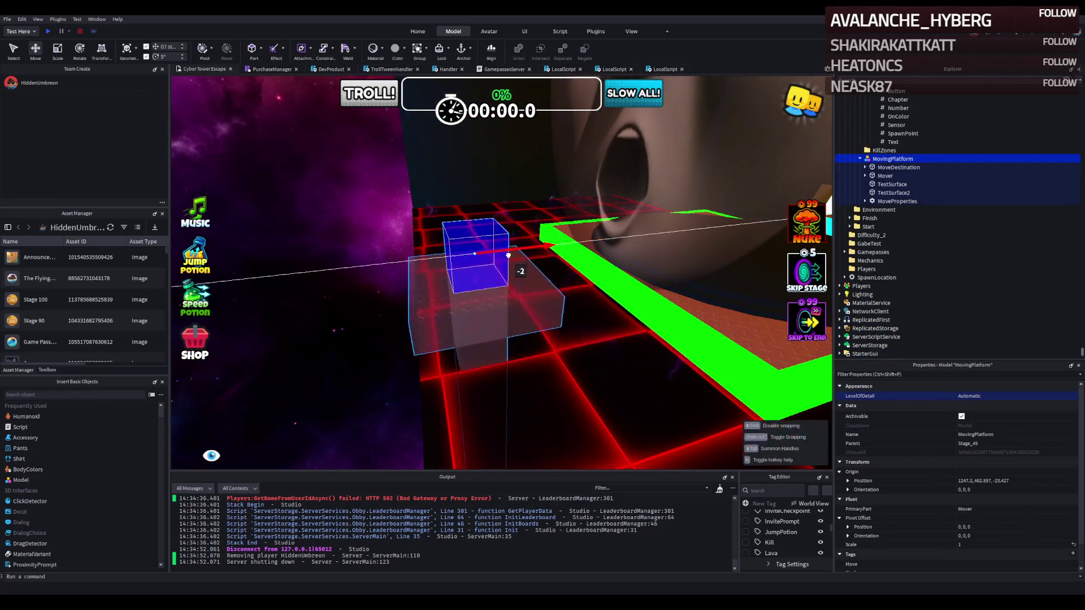
left_click(509, 305)
left_click_drag(497, 339, 512, 369)
mouse_move(553, 277)
left_mouse_down()
mouse_move(577, 275)
mouse_move(627, 324)
left_mouse_up()
left_click(629, 326)
key("ctrl+2")
key("f")
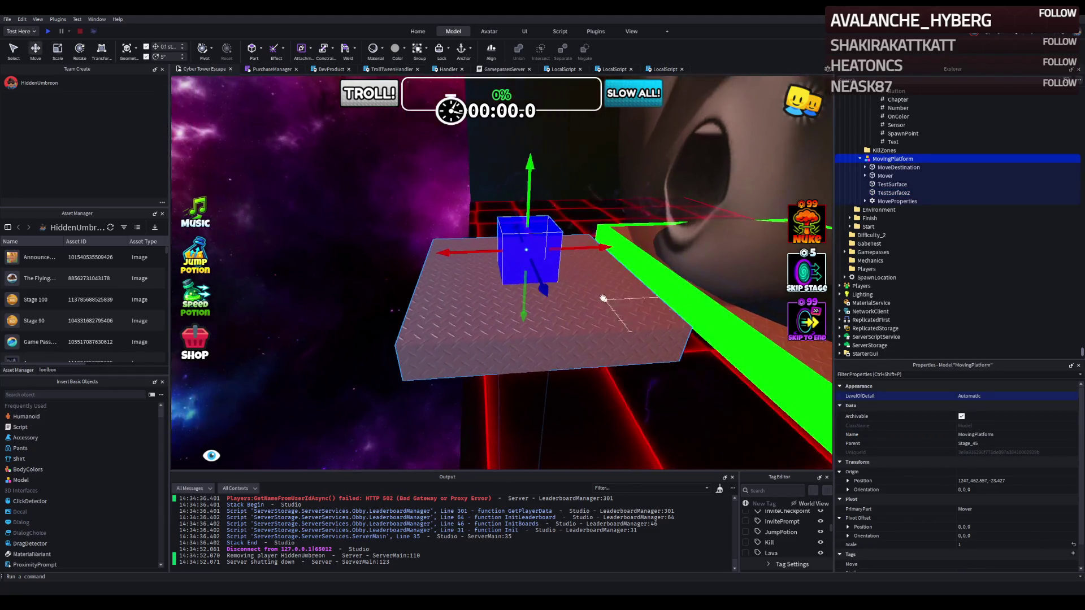
left_click(531, 280)
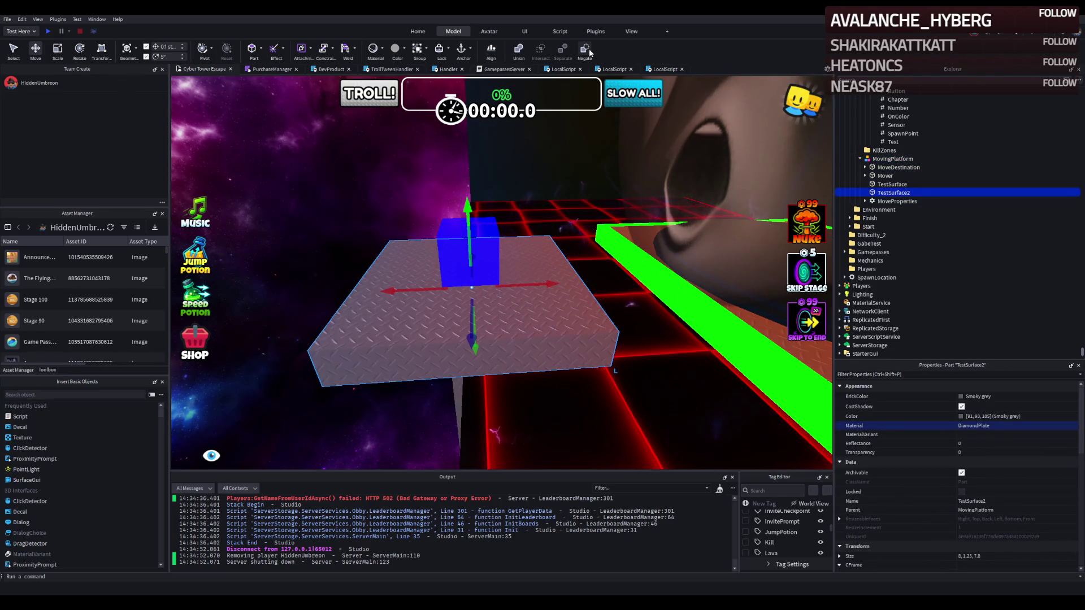
key("f")
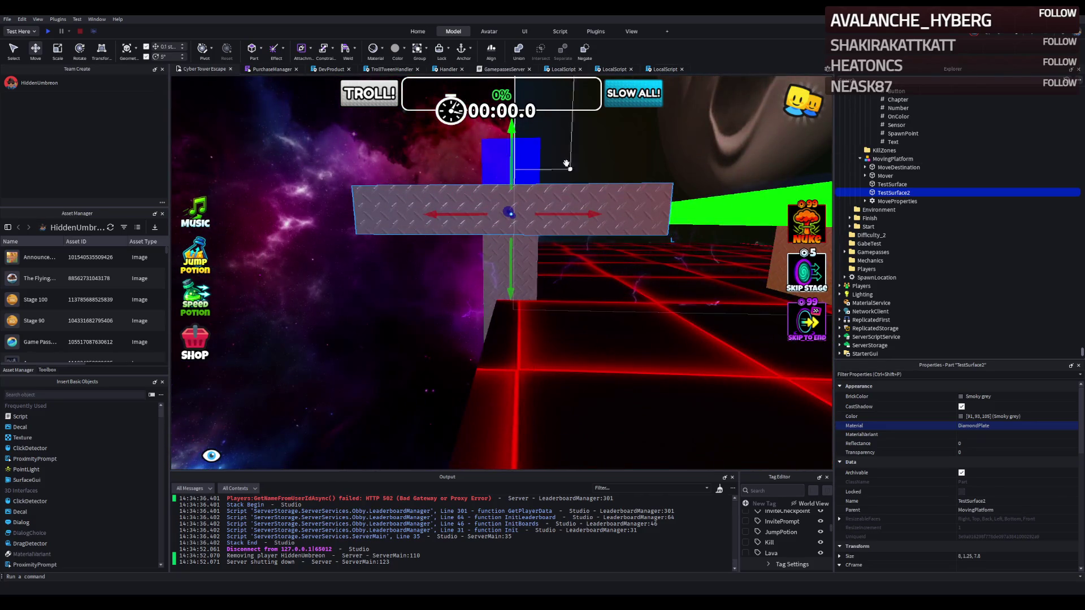
- Add cyan neon edges to TestSurface2 with the Wrap plugin, creating four Wrap parts
left_click(625, 31)
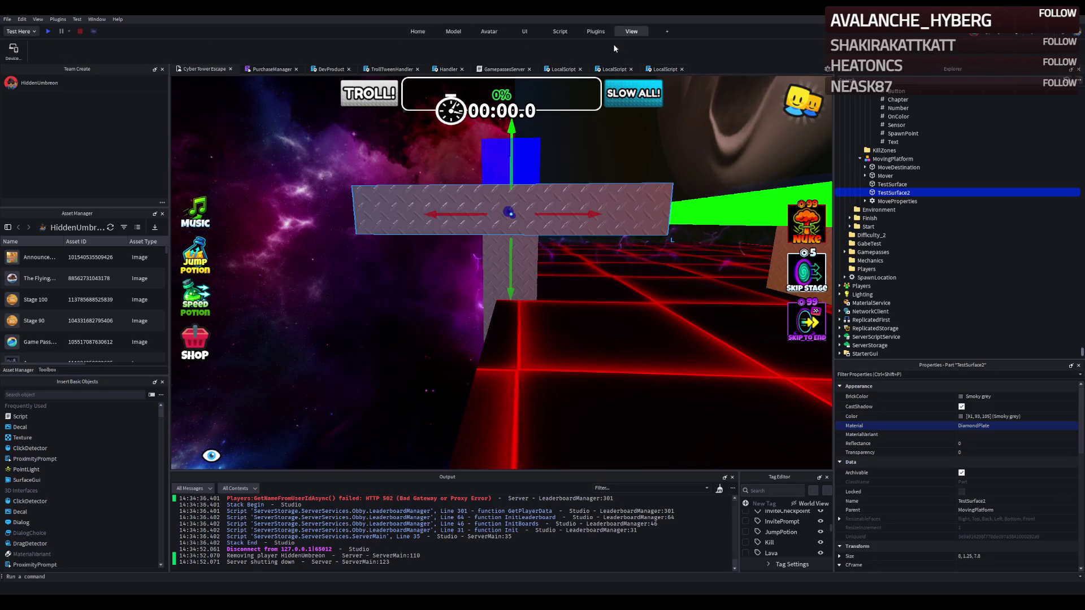
left_click(593, 33)
left_click(678, 52)
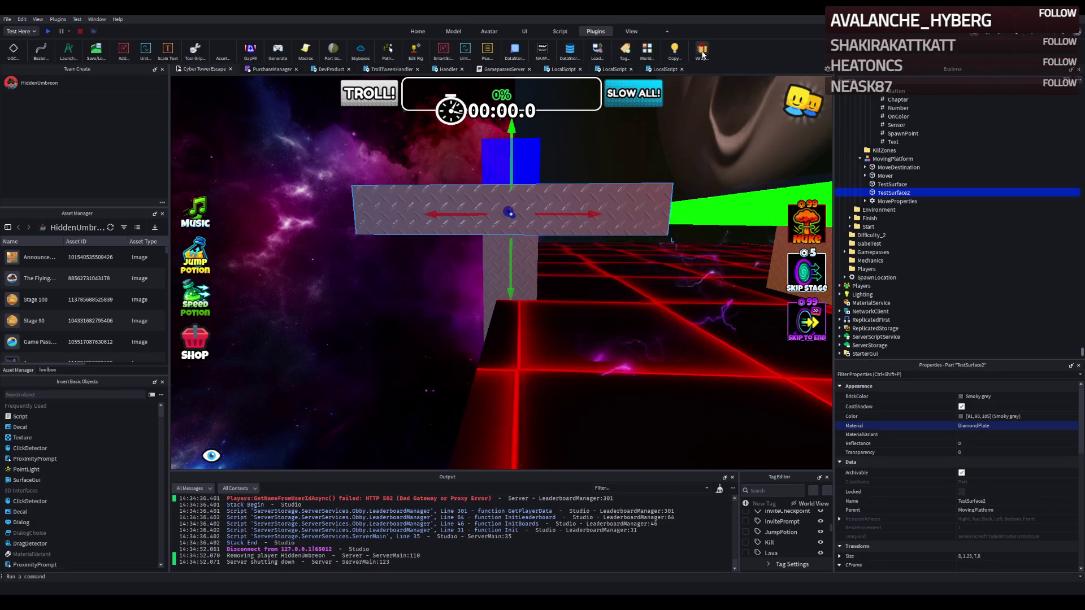
key("f")
left_click(864, 192)
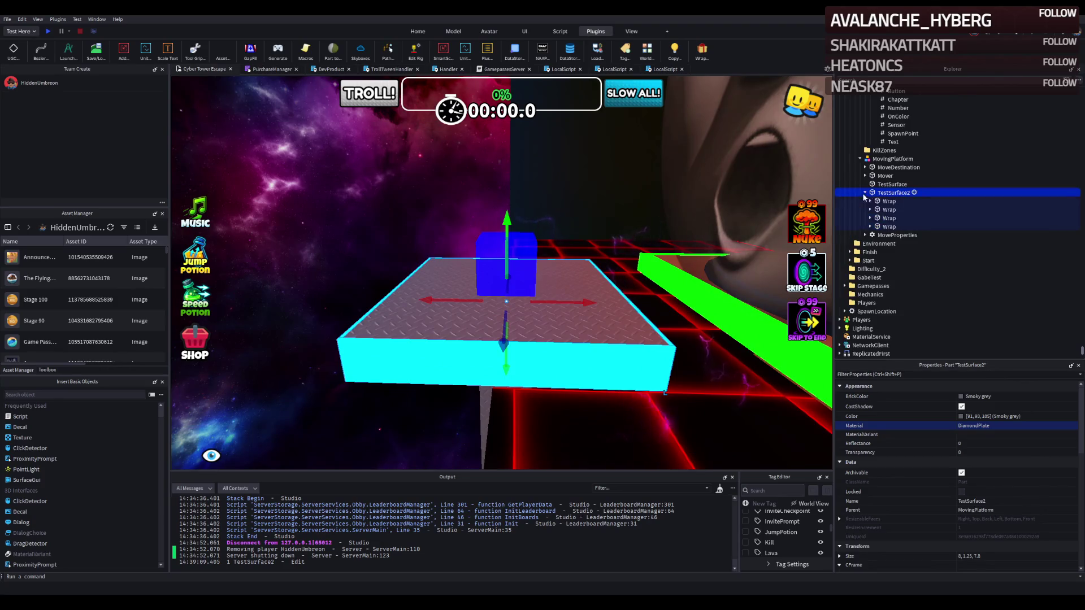
left_click(873, 226, "shift")
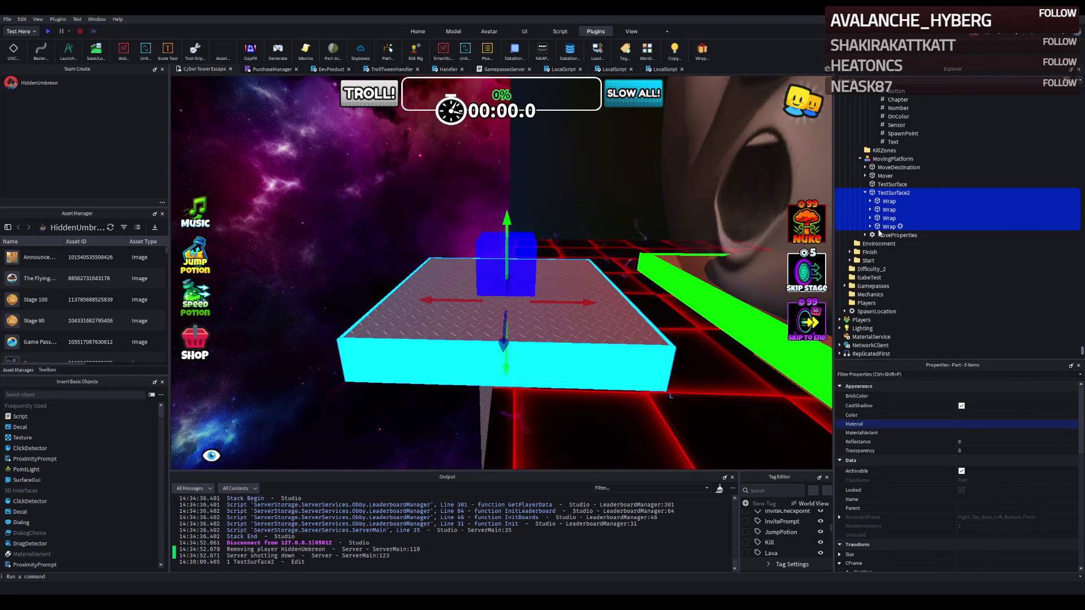
left_click(888, 210)
key("Left")
key("Left")
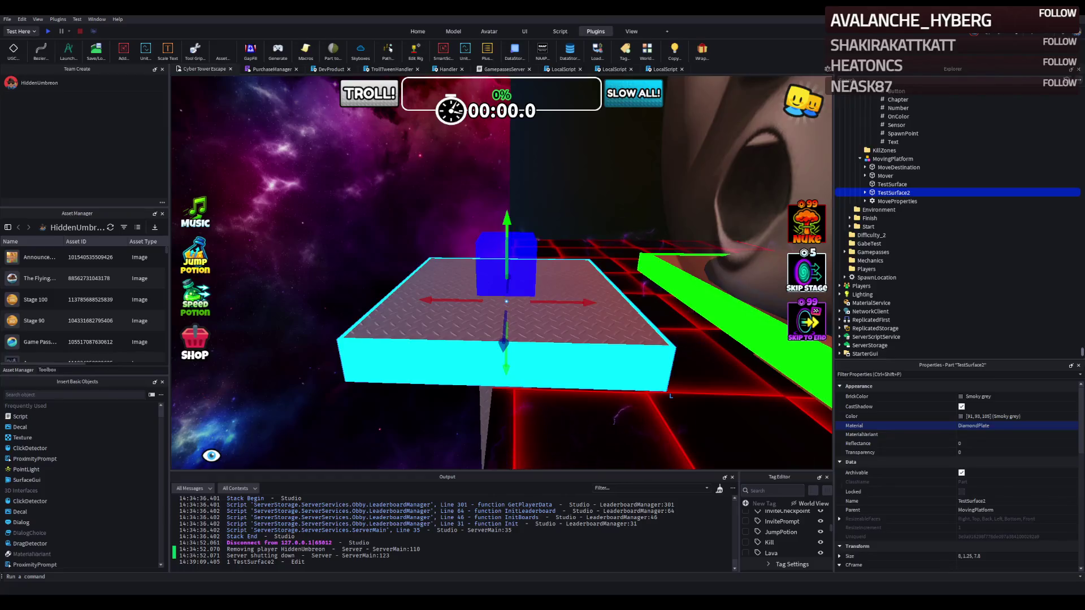
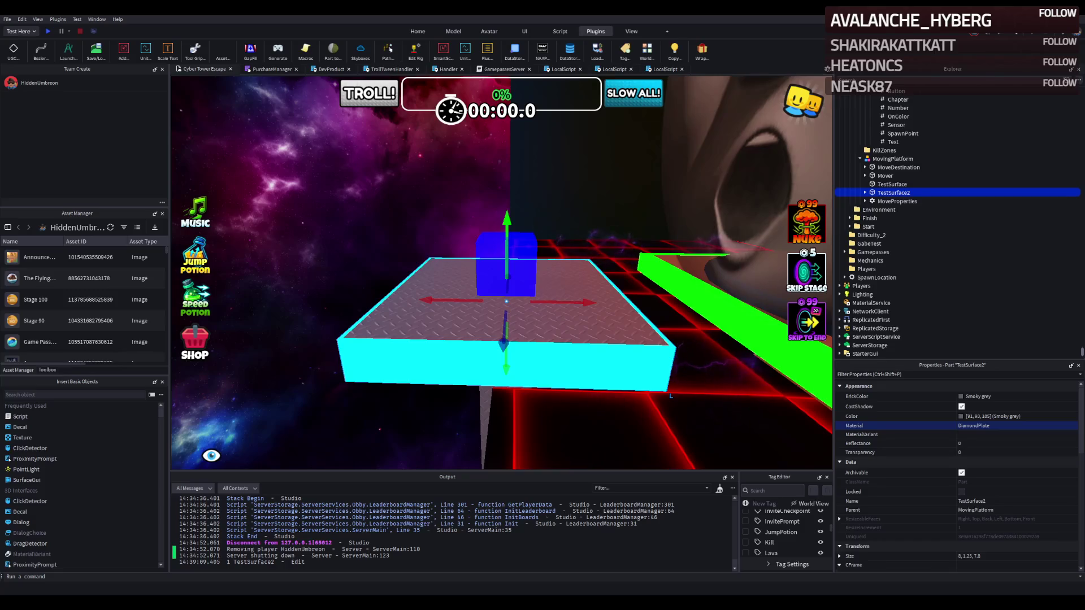
- Playtest the stage, running the character across the platforms onto the green pad
key("d")
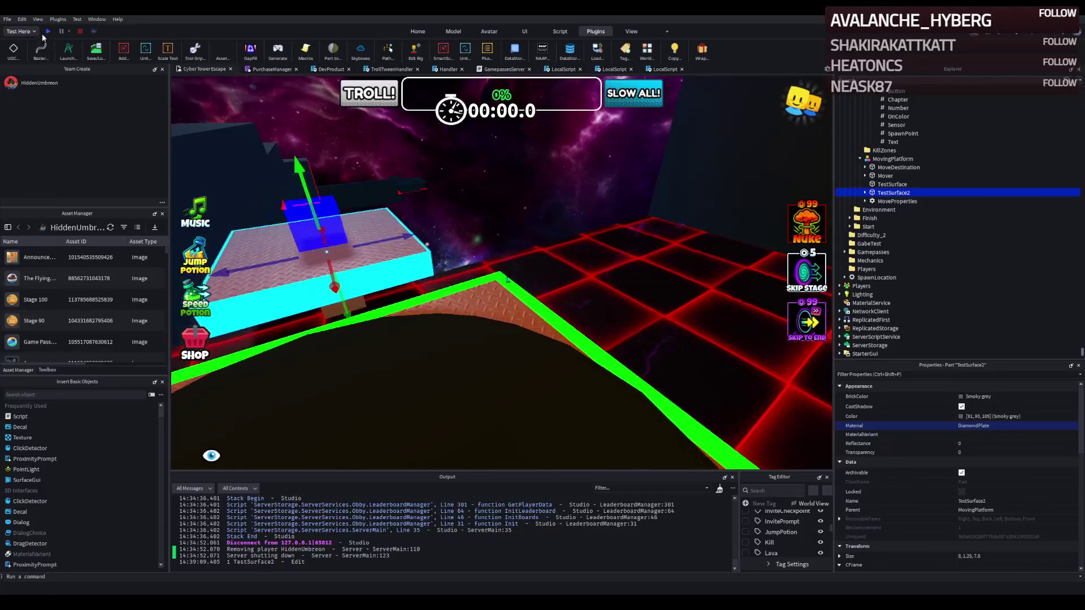
left_click(47, 32)
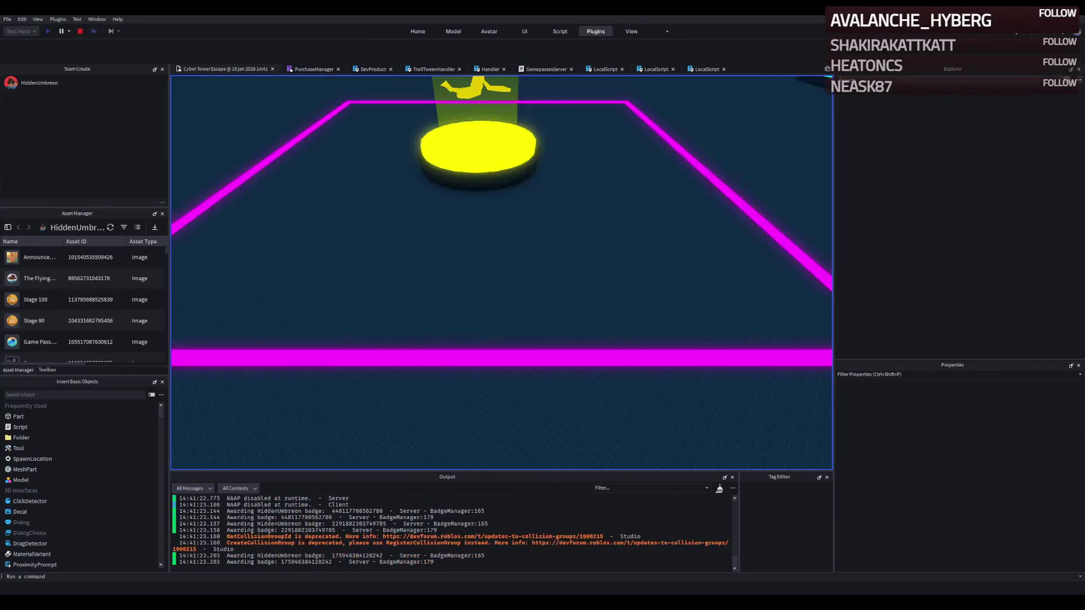
key("w")
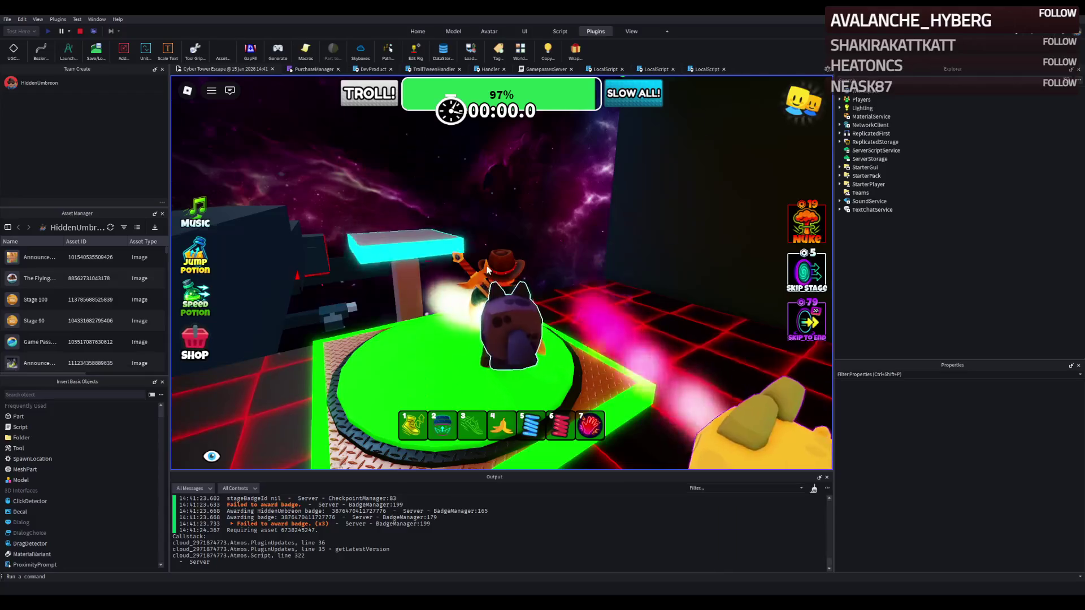
key("space")
key("w")
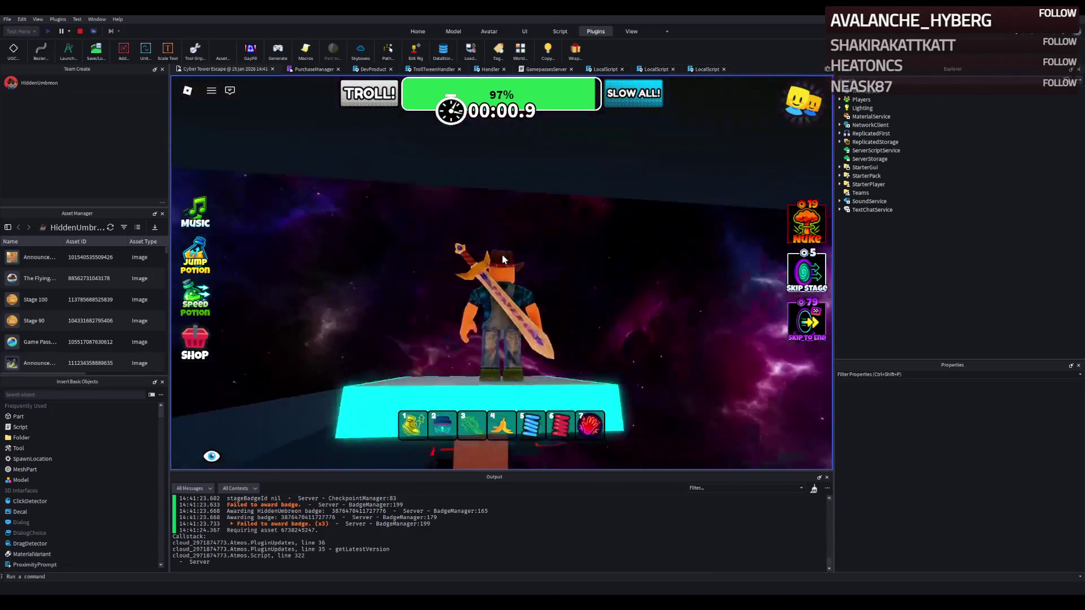
key("w")
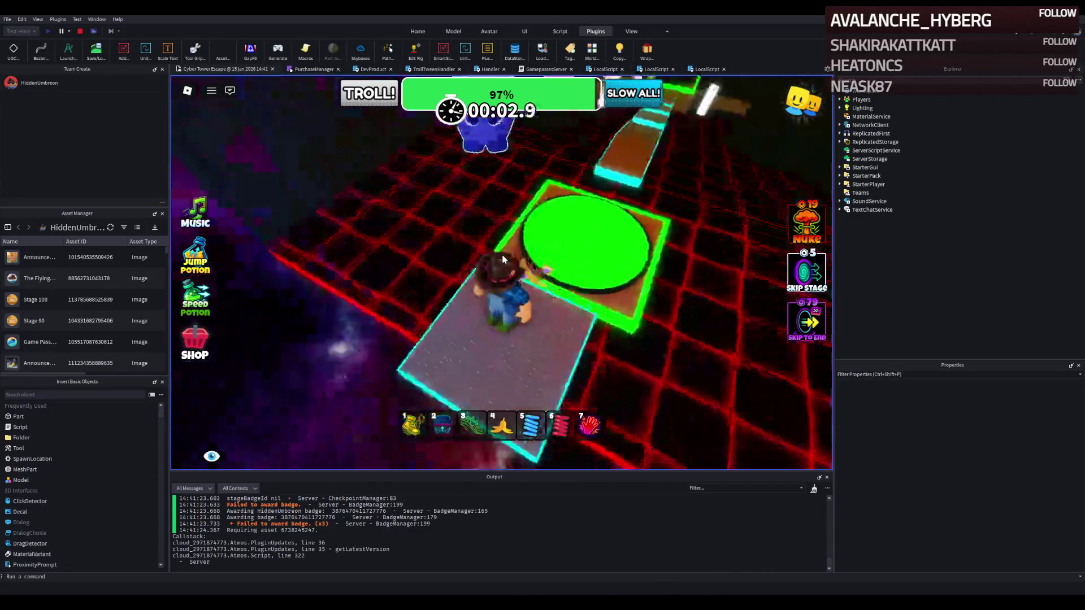
key("w")
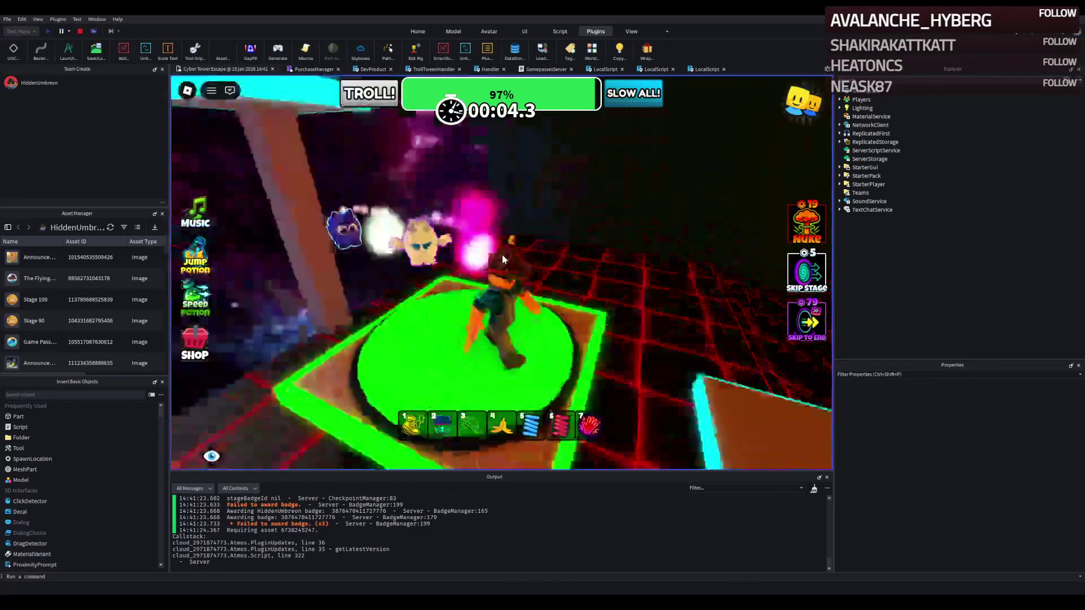
left_click(80, 31)
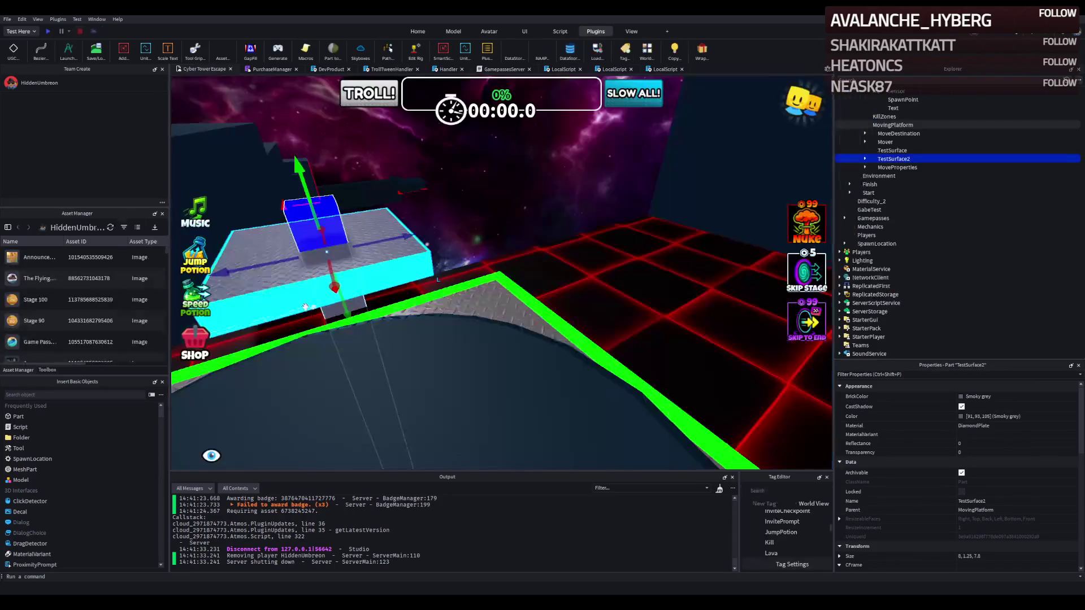
- Shorten the TestSurface support pillar from 22.4 to 13.8 studs tall
scroll(305, 311, "up", 5)
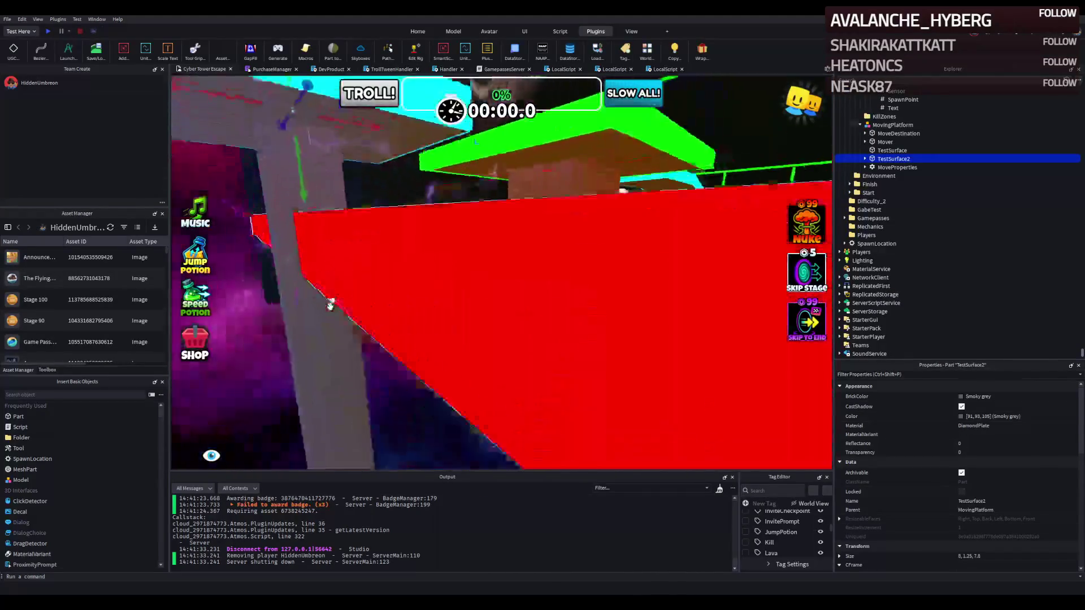
left_click(384, 346)
key("ctrl+3")
left_click_drag(520, 449, 529, 350)
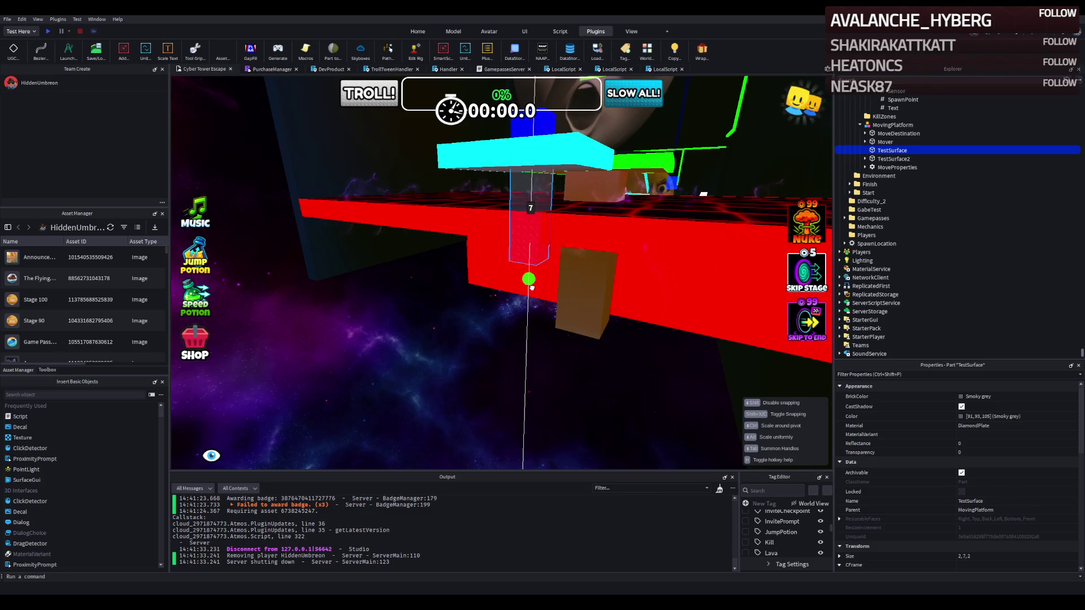
- Lower the blue MoveDestination block along Y, then select and center the MovingPlatform model
right_click(531, 287)
left_click(506, 170)
left_click(504, 171)
left_click_drag(513, 203, 521, 300)
mouse_move(527, 359)
left_mouse_down()
mouse_move(509, 372)
mouse_move(503, 404)
mouse_move(513, 294)
left_mouse_up()
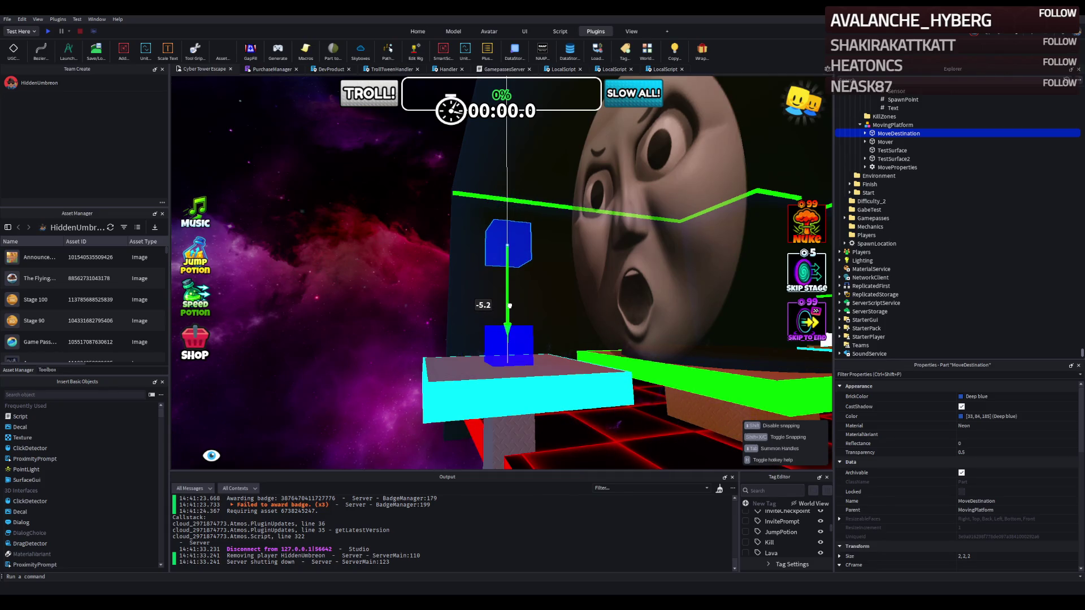
mouse_move(509, 309)
left_mouse_down()
mouse_move(523, 288)
mouse_move(420, 307)
left_mouse_up()
left_click(412, 291)
key("f")
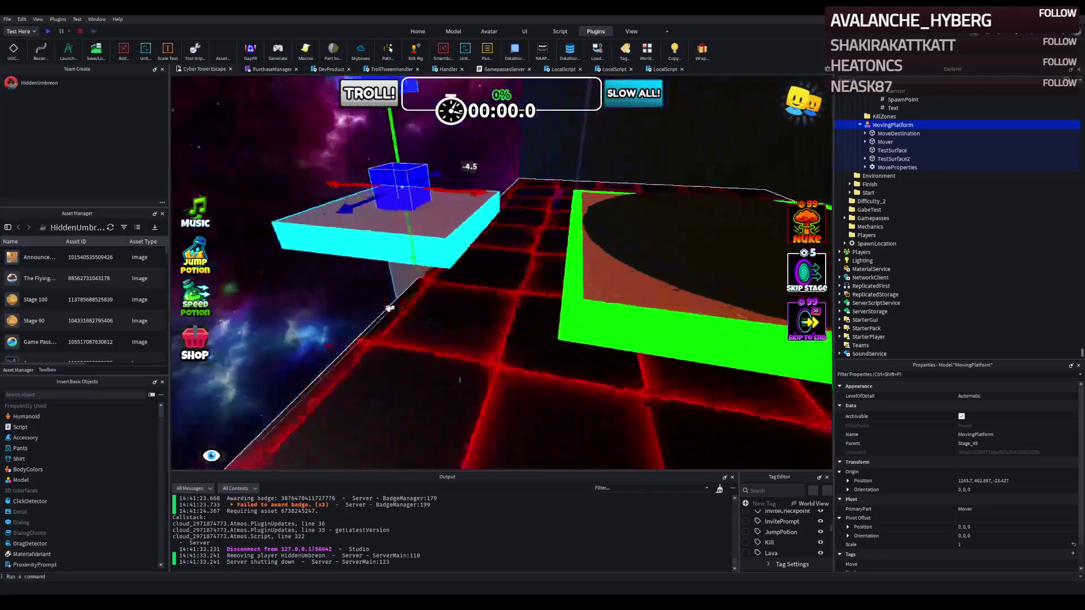
- Move the ElectricFloor into Stage_45's KillZones folder and stretch it to about 75.3 long
left_click(448, 337)
key("f")
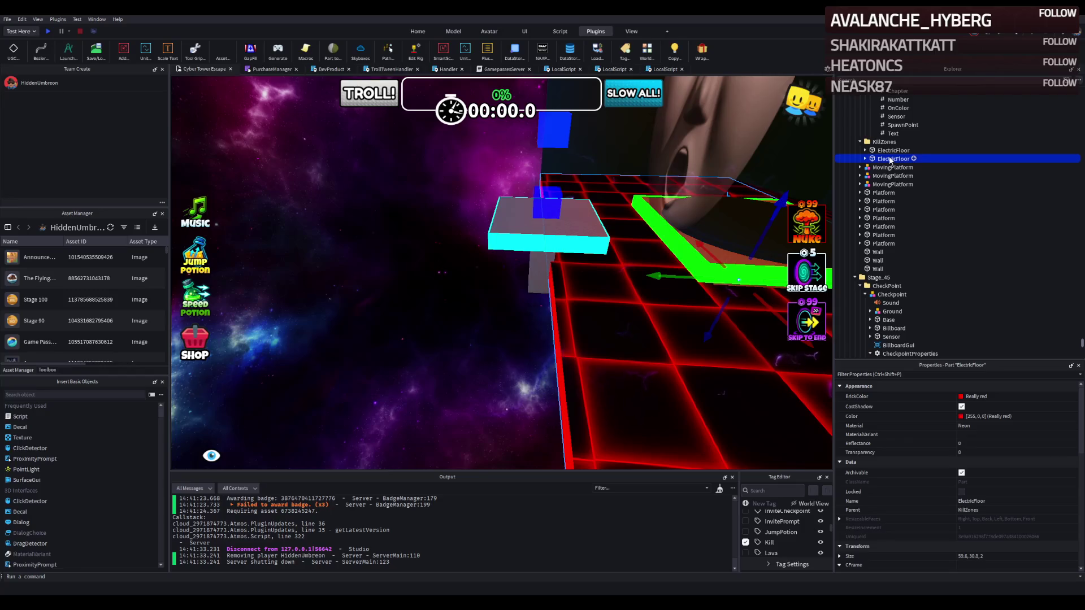
left_click_drag(880, 282, 879, 281)
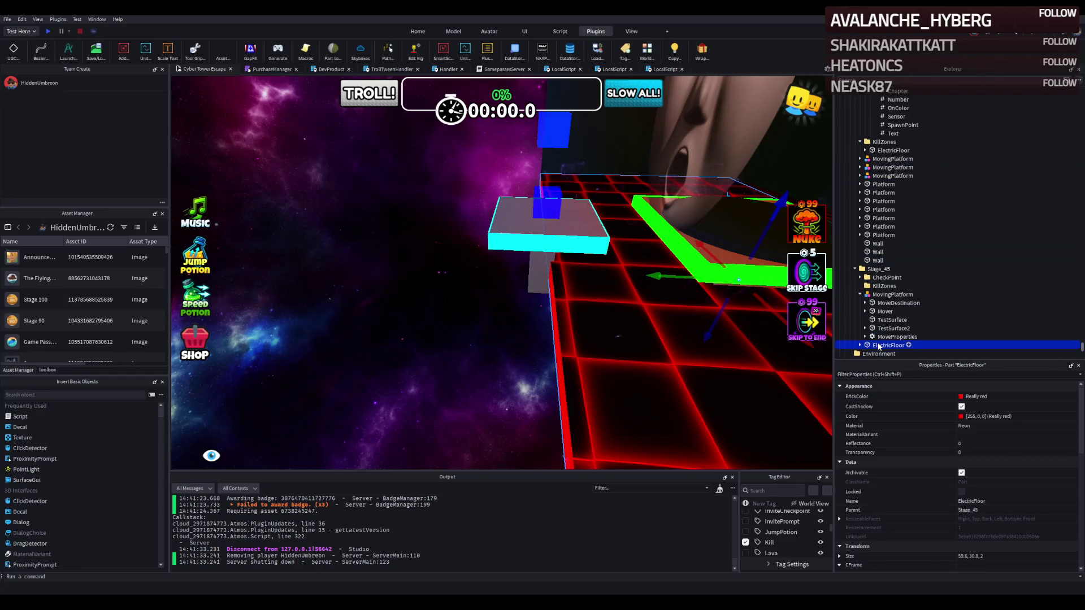
left_click_drag(881, 288, 874, 290)
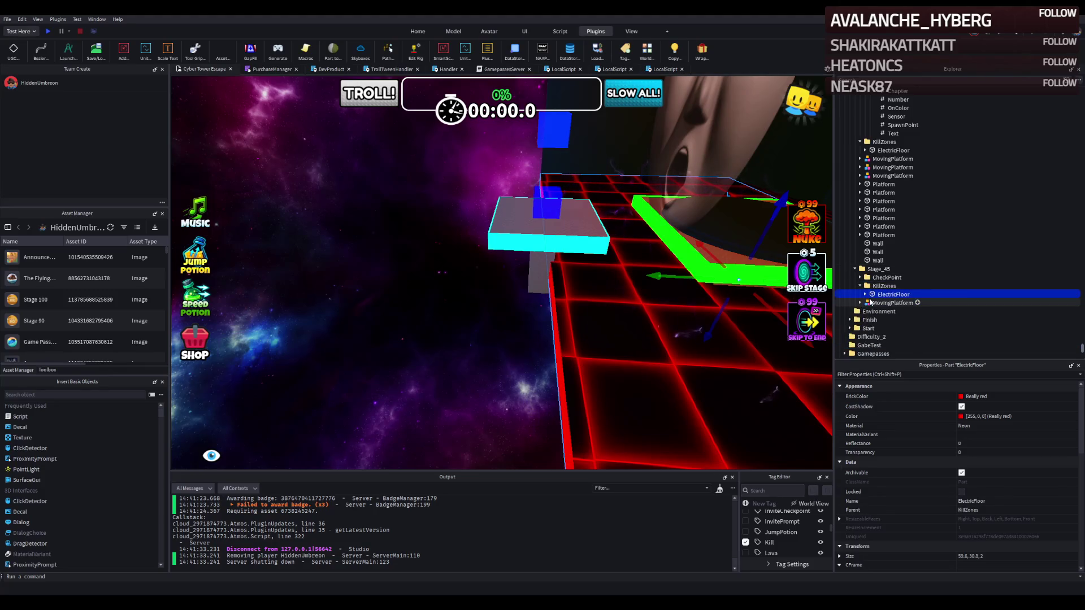
key("f")
left_click_drag(476, 291, 464, 291)
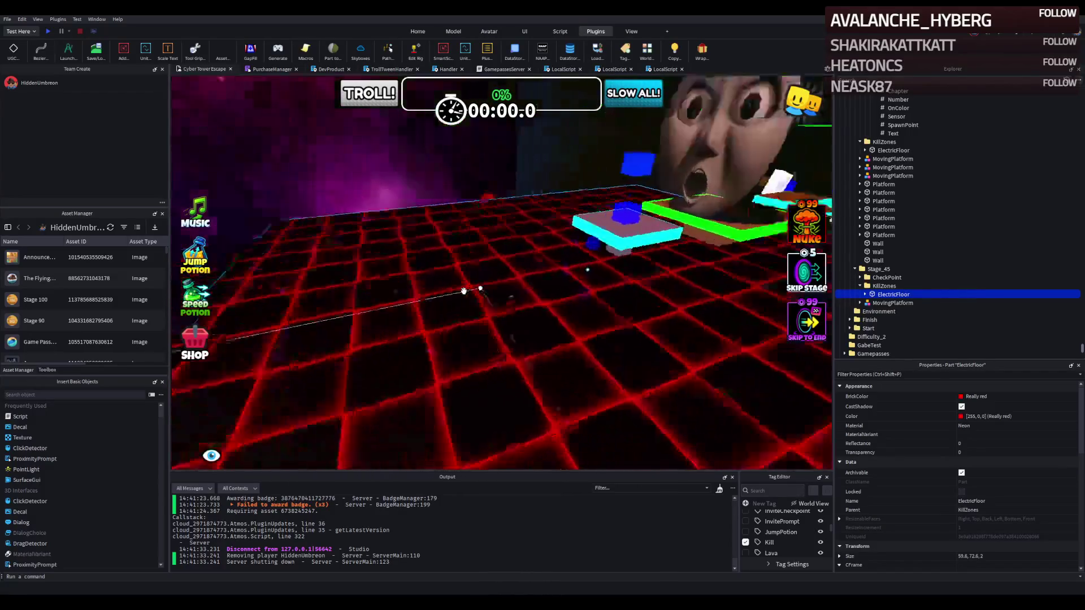
mouse_move(420, 238)
left_mouse_down()
mouse_move(405, 237)
mouse_move(501, 242)
left_mouse_up()
- Duplicate the MovingPlatform and slide the copy 8.1 studs sideways beside the original
left_click(483, 299)
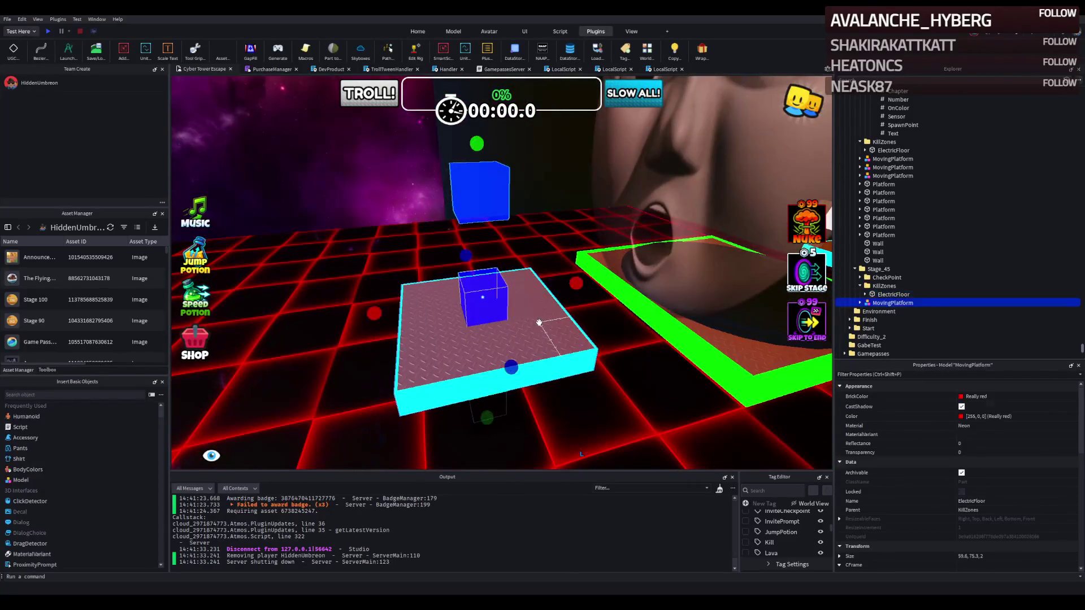
key("ctrl+2")
mouse_move(550, 288)
left_mouse_down()
mouse_move(485, 305)
mouse_move(475, 293)
mouse_move(461, 316)
left_mouse_up()
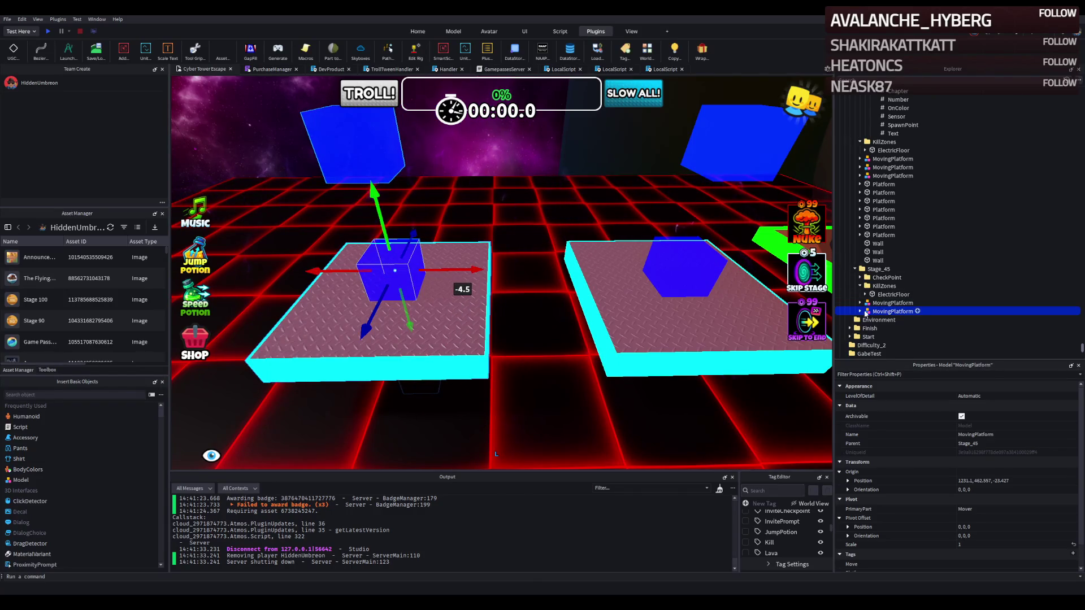
double_click(895, 353)
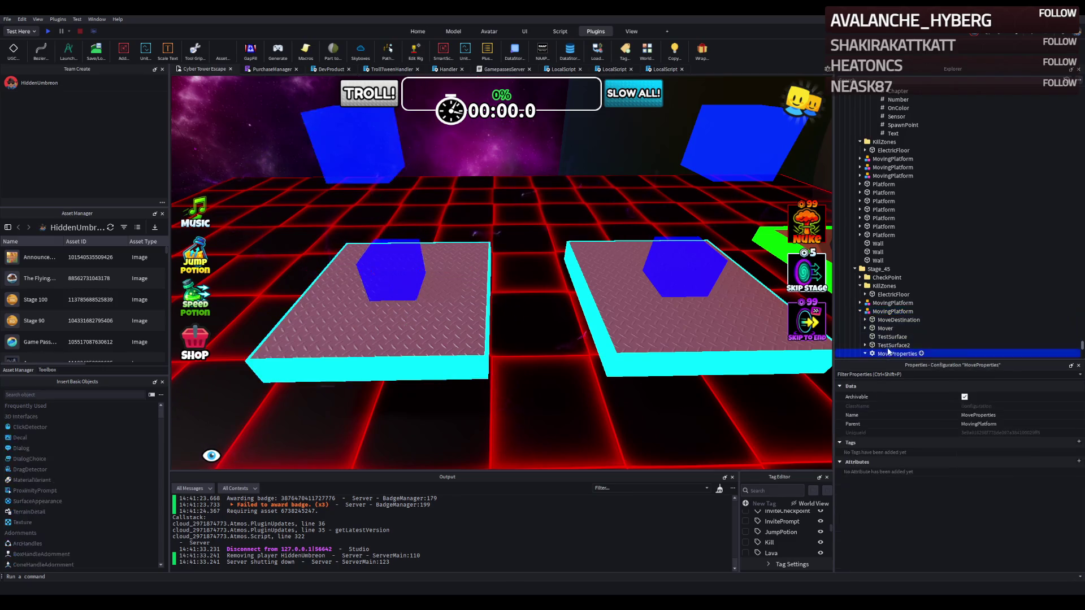
- Edit the copied platform's StartTime and Duration values, then start a playtest
scroll(895, 294, "down", 3)
left_click(895, 300)
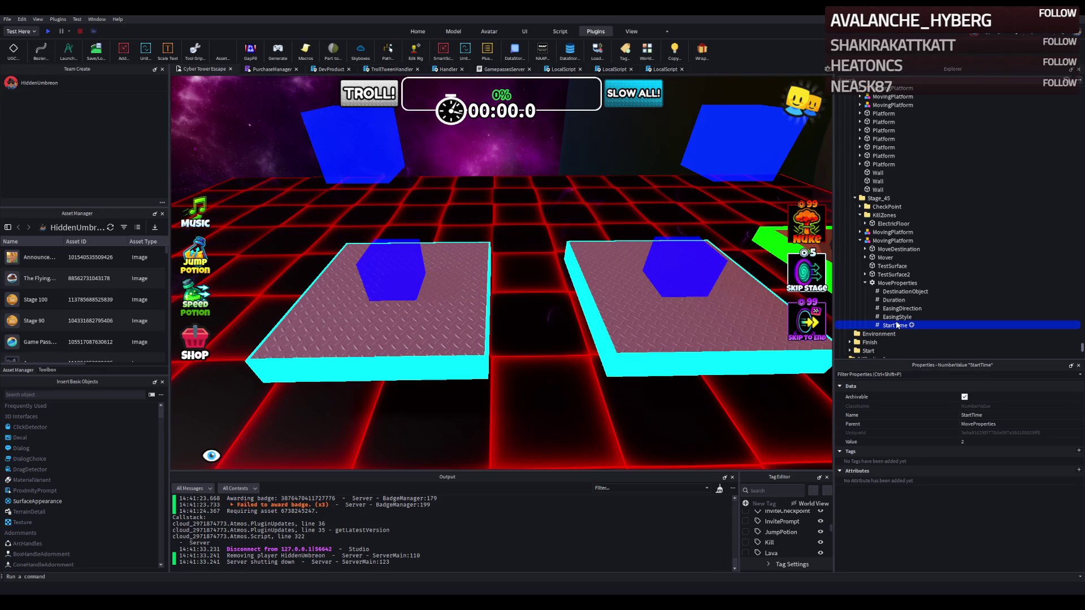
left_click(980, 442)
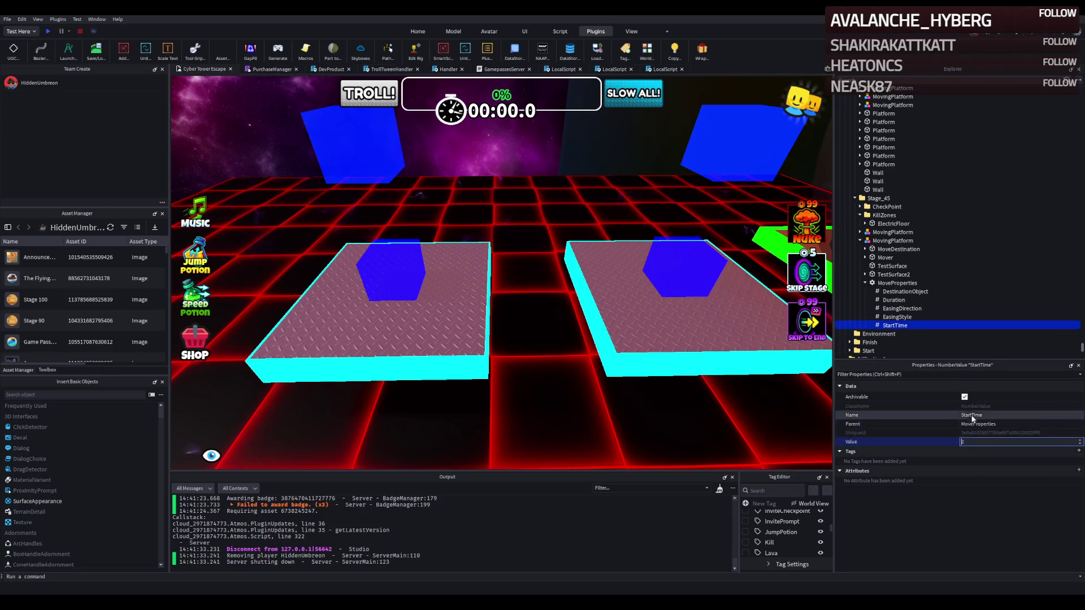
left_click(972, 442)
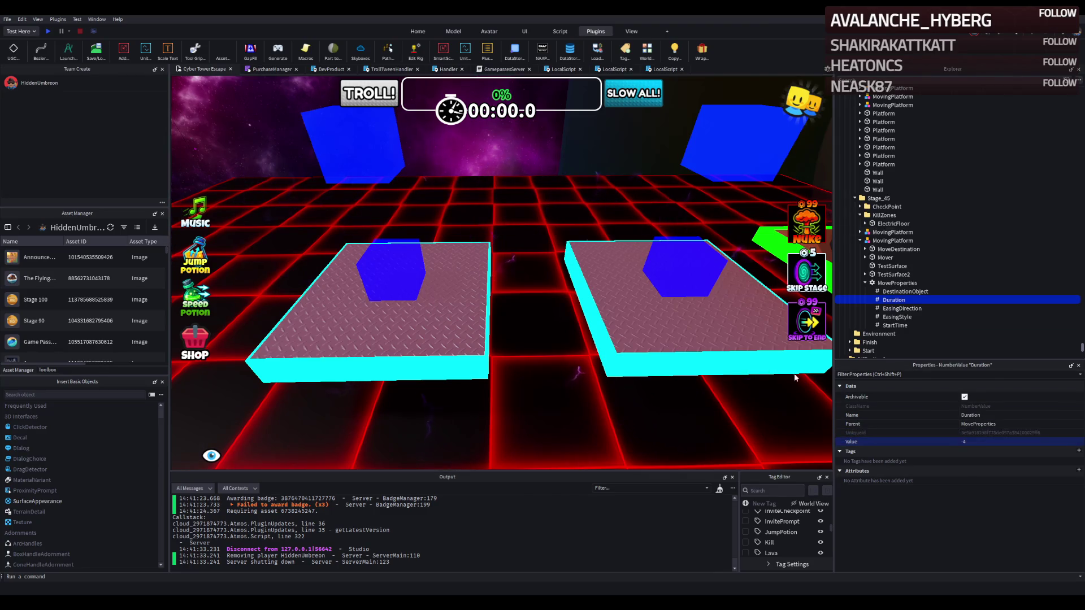
scroll(738, 303, "up", 5)
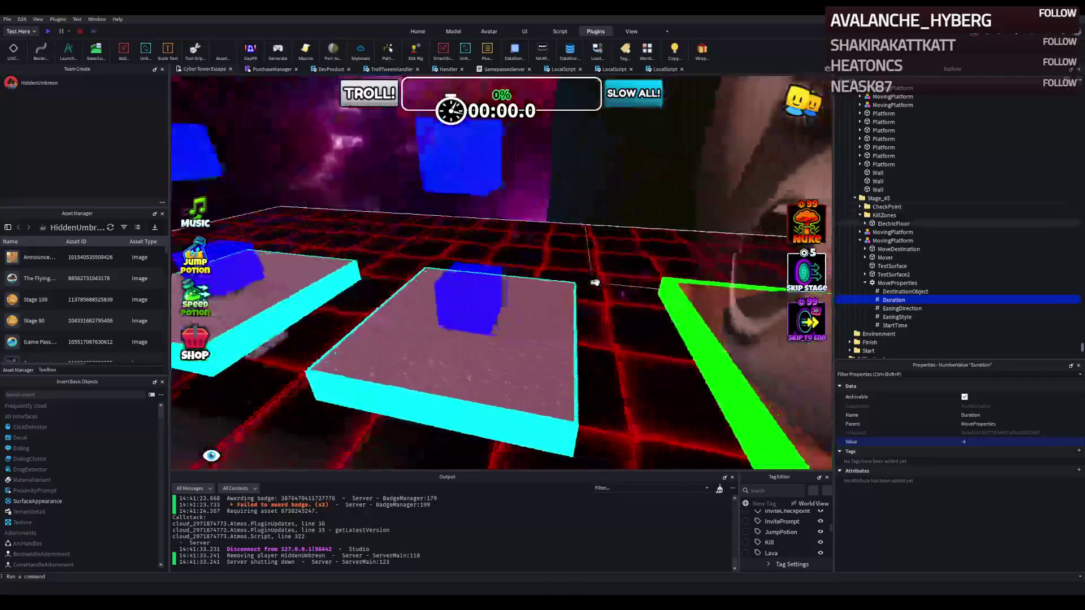
scroll(595, 283, "down", 5)
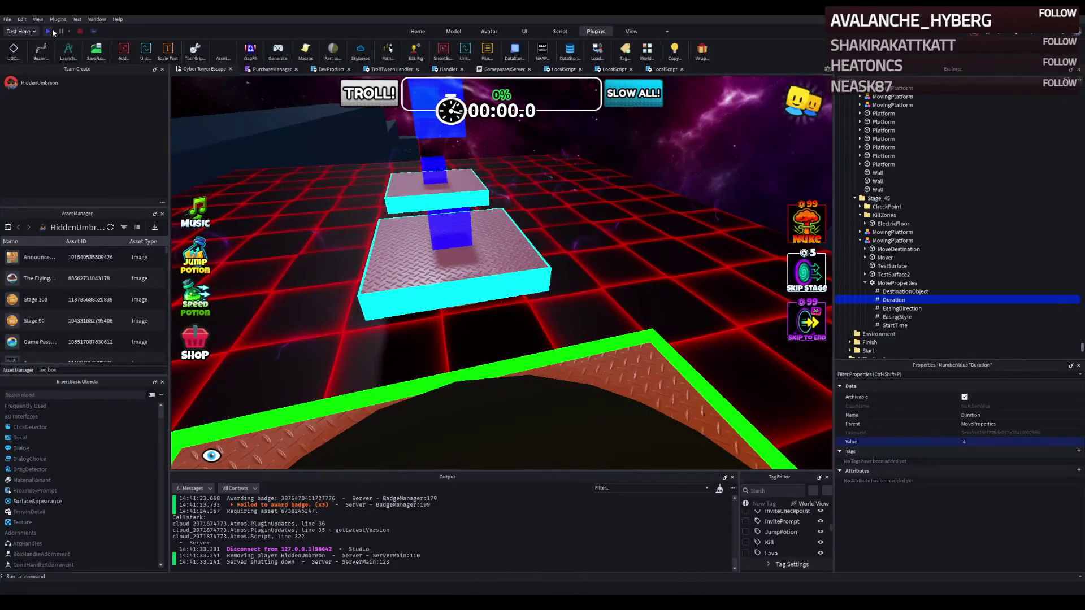
left_click(50, 31)
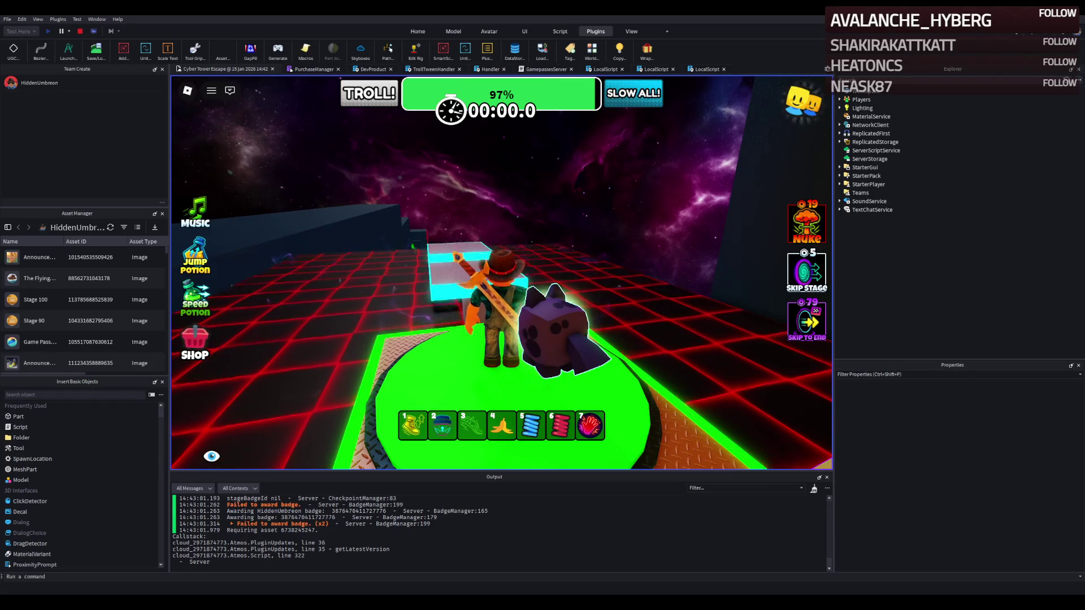
key("w")
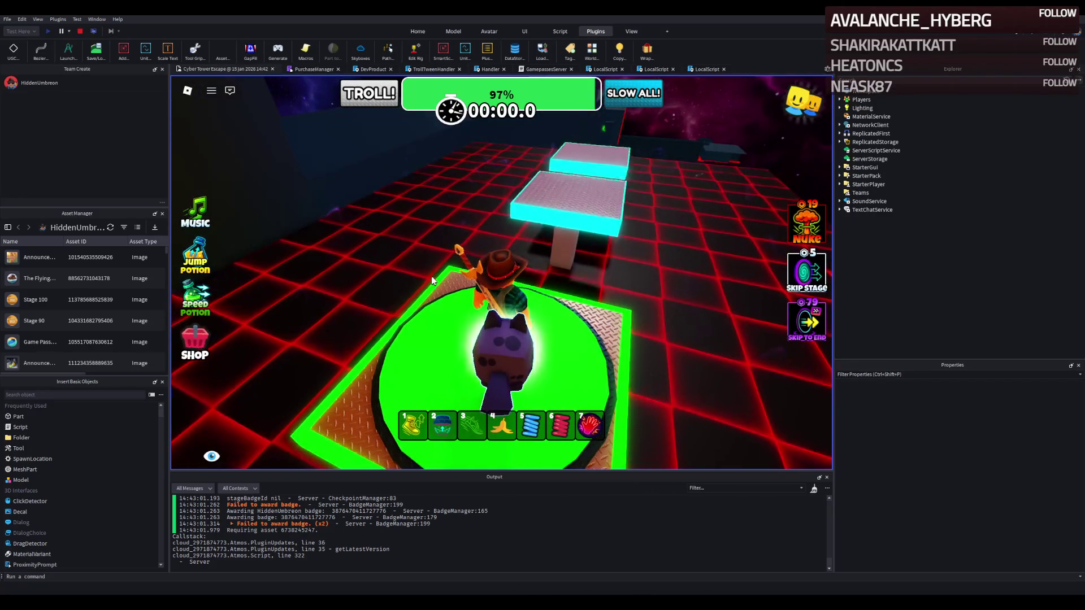
key("s")
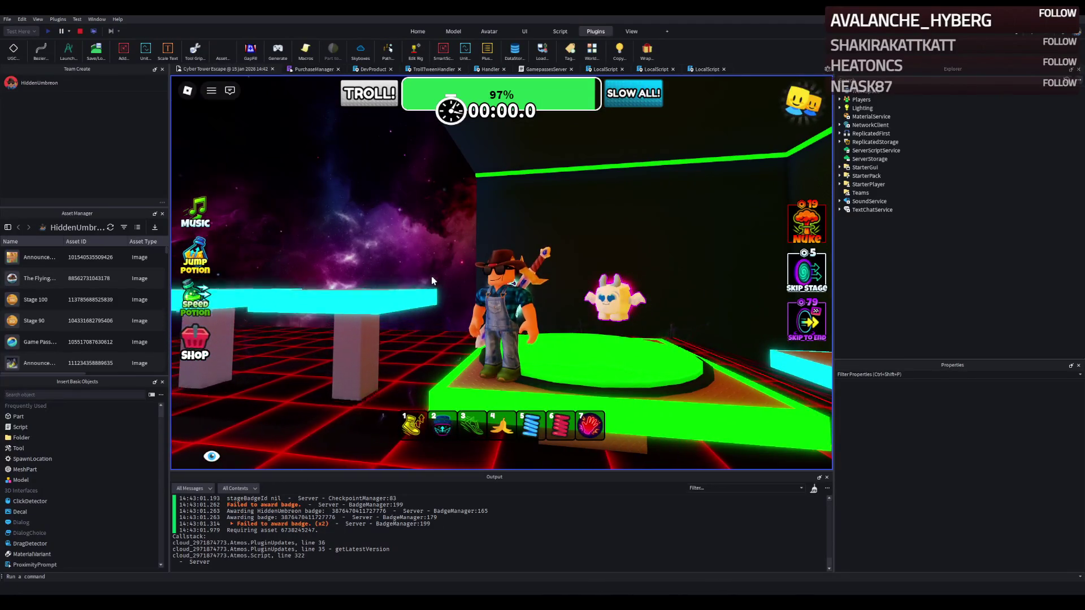
left_click(80, 31)
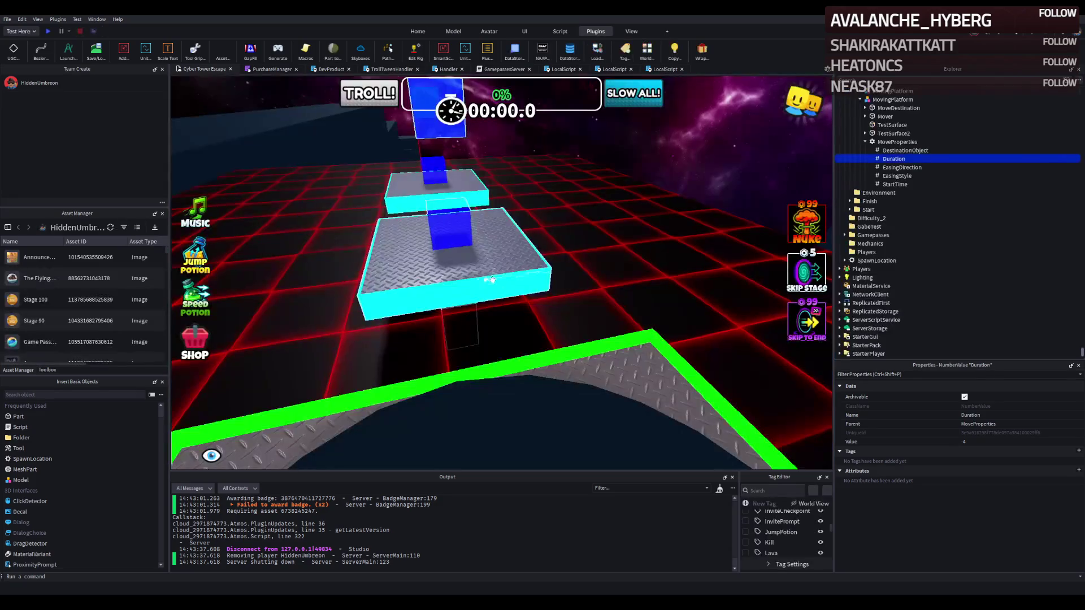
- Set the moving platform's StartTime value to 0
left_click(898, 167)
left_click(893, 159)
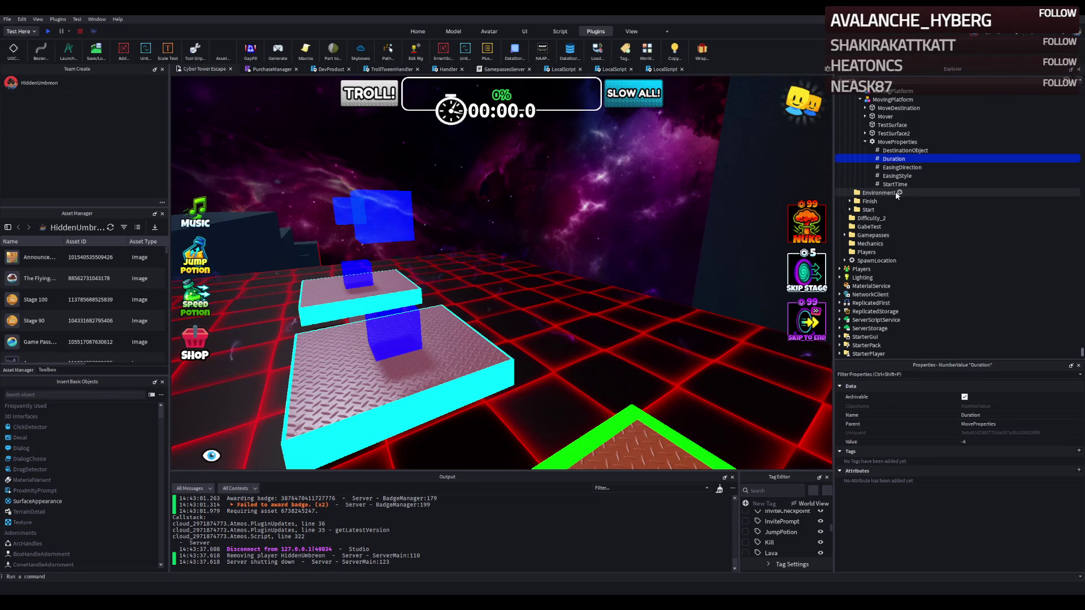
left_click(978, 442)
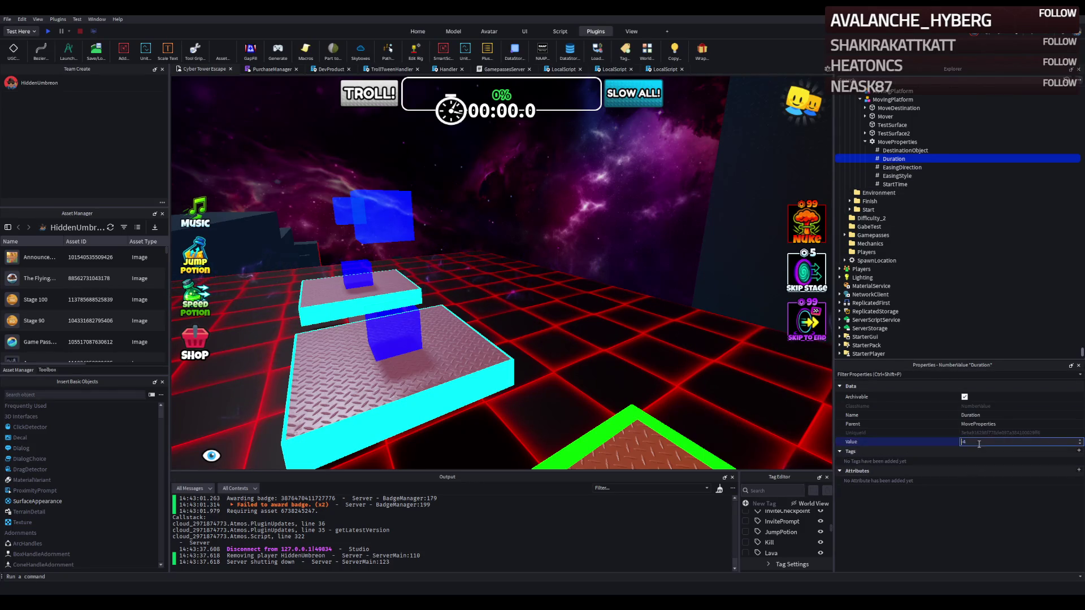
left_click(955, 184)
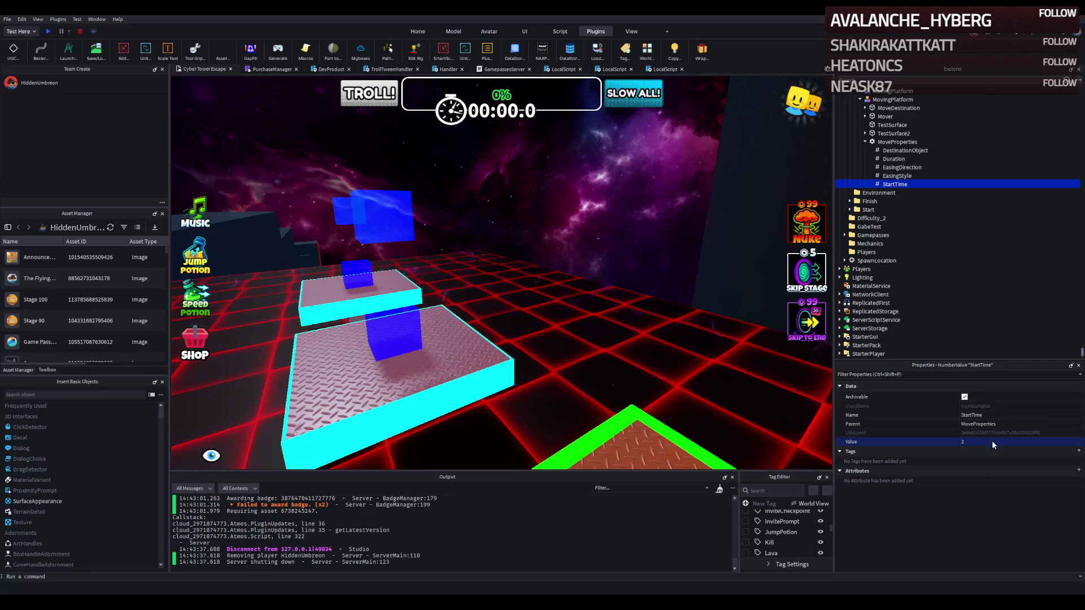
type("0")
key("Return")
scroll(455, 346, "up", 5)
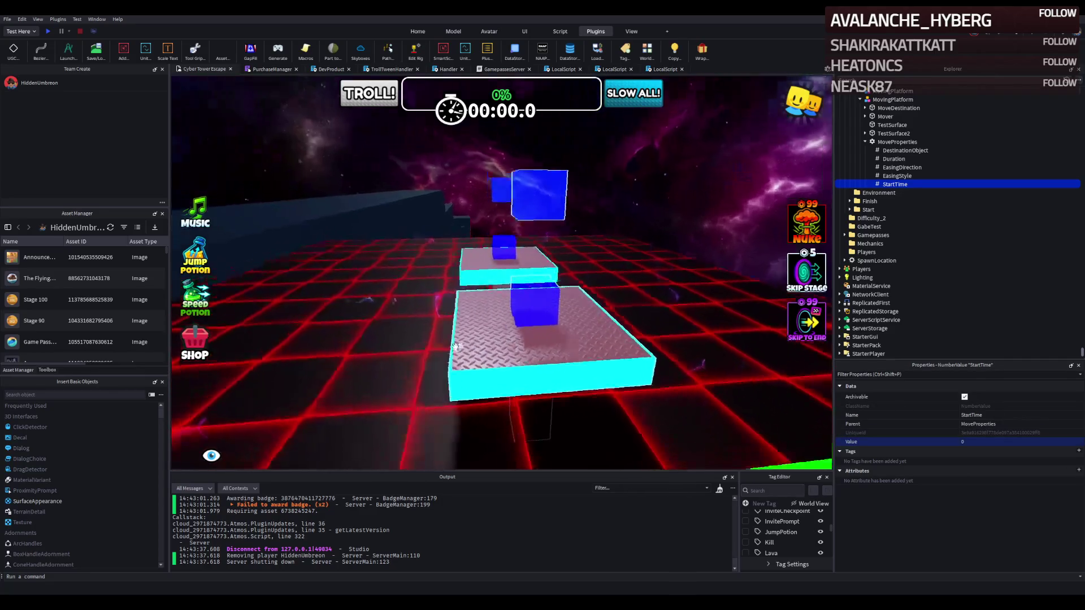
- Make both TestSurface support pillars taller, the left one 8.4 studs, and start a playtest
left_click(455, 339)
key("f")
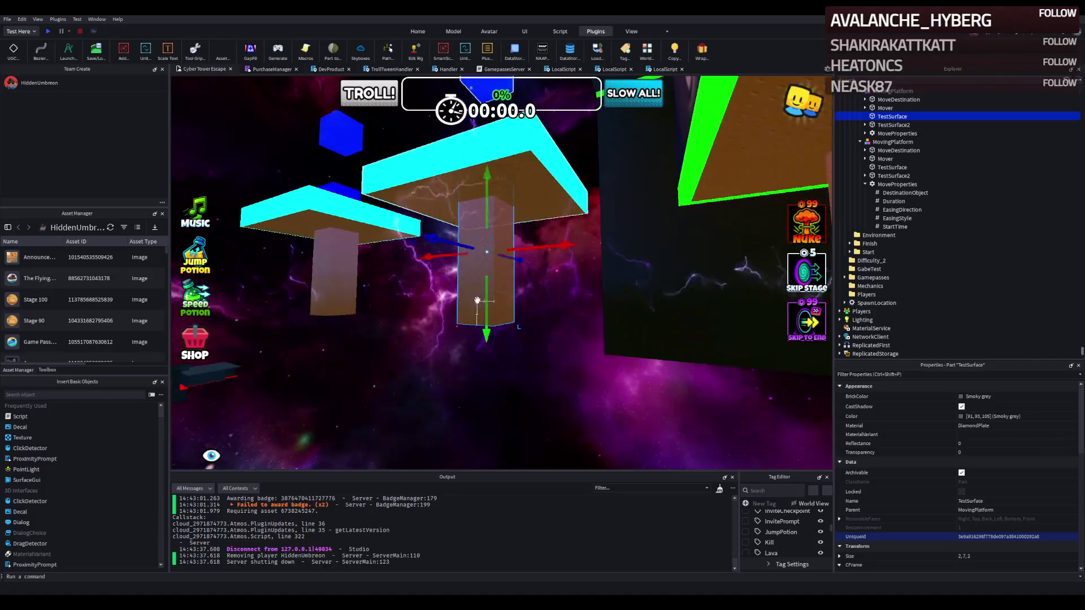
key("ctrl+3")
left_click_drag(482, 355, 483, 362)
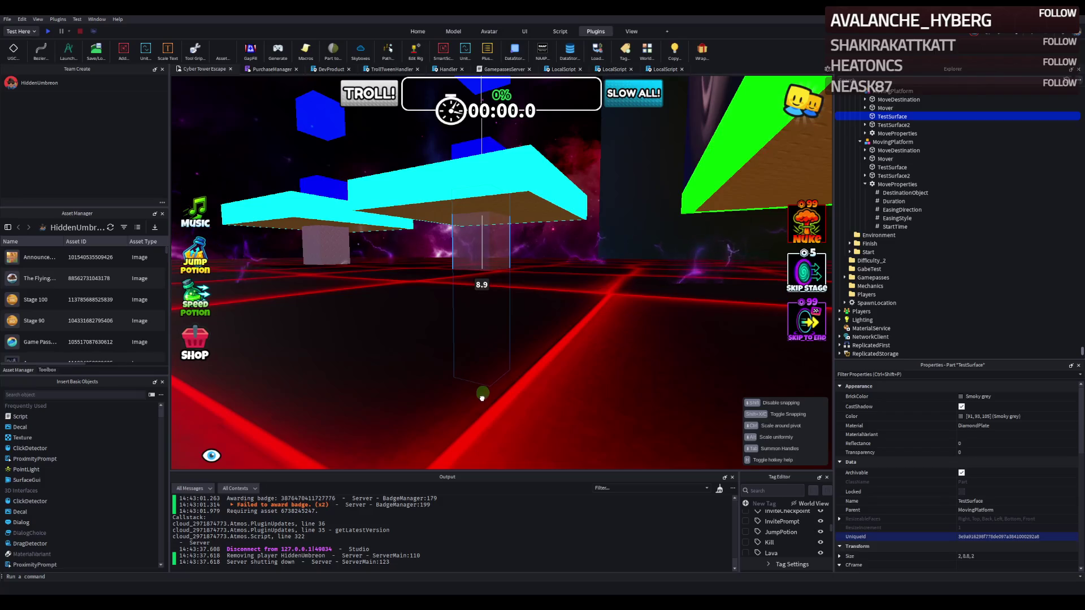
left_click_drag(482, 400, 482, 400)
left_click(332, 260)
left_click_drag(336, 327, 335, 362)
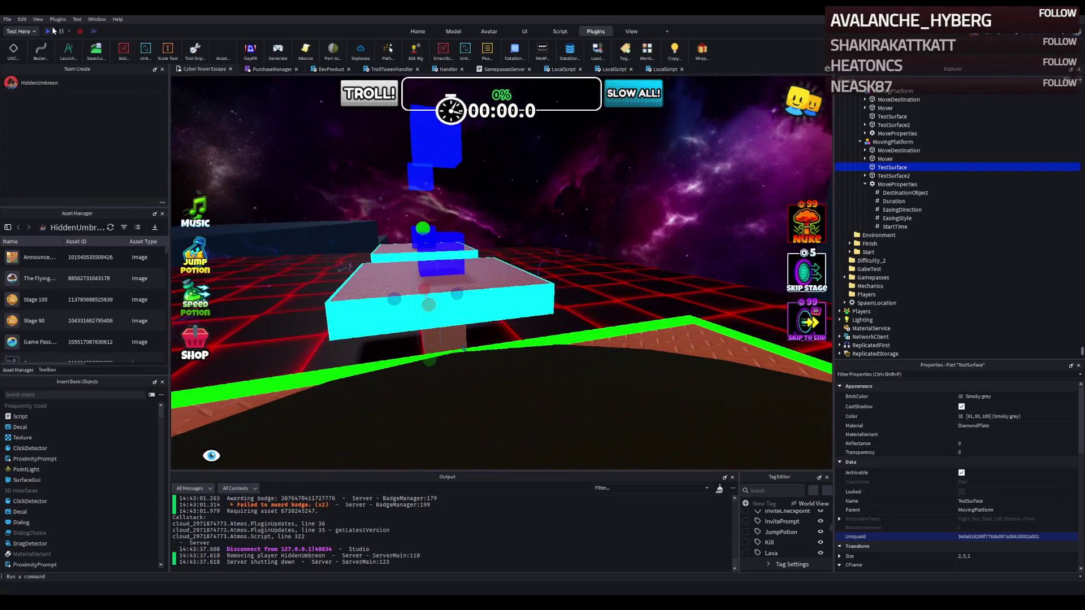
left_click(48, 32)
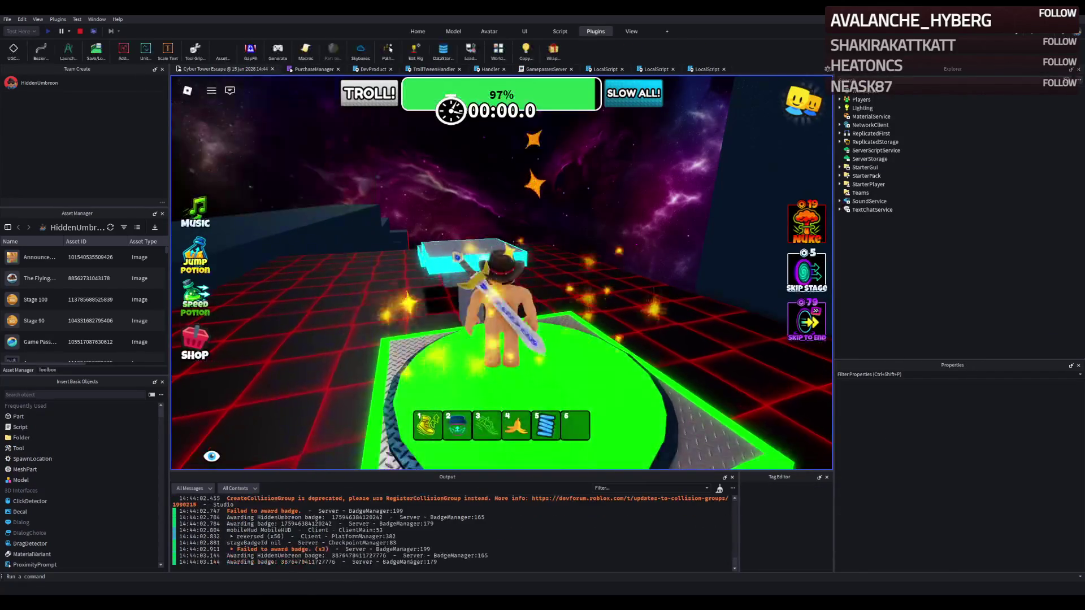
- Walk the character onto the moving platforms while swinging the game camera toward the next one
key("w")
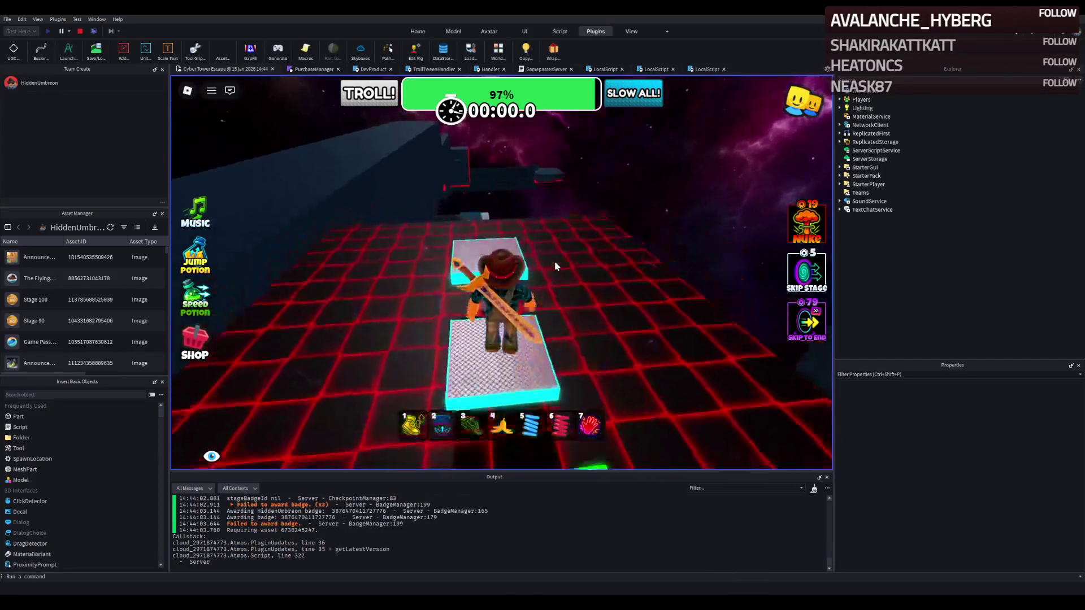
key("s")
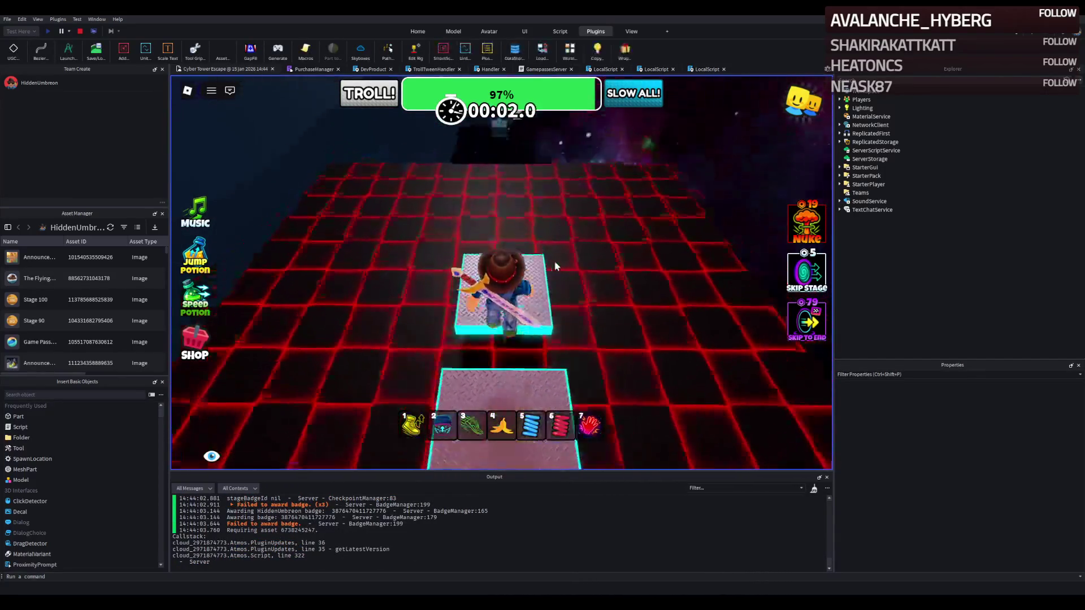
key("d")
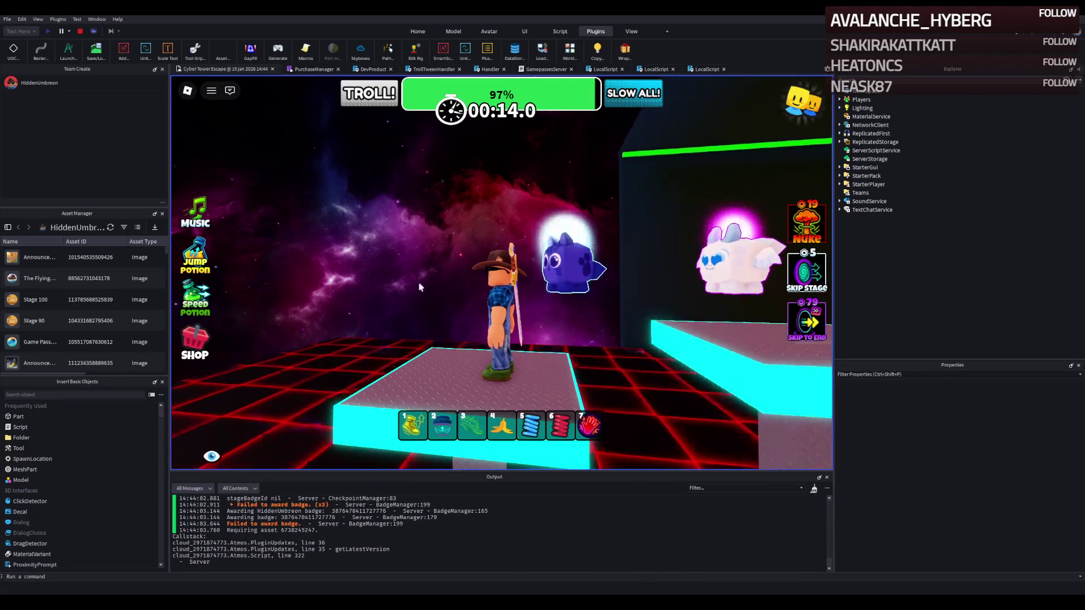
right_click(525, 235)
right_click(525, 235)
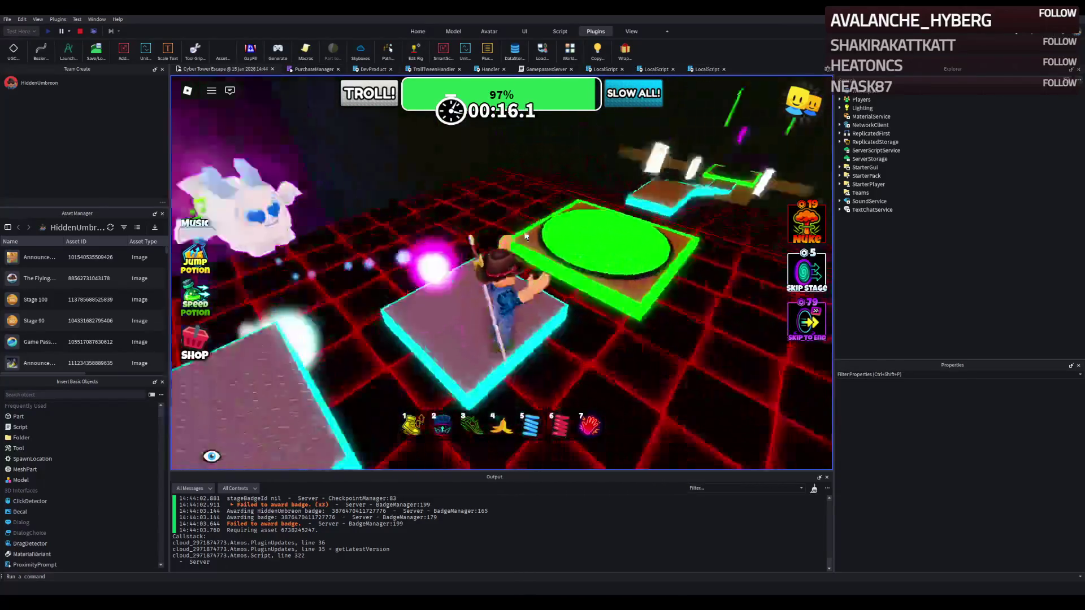
right_click(525, 235)
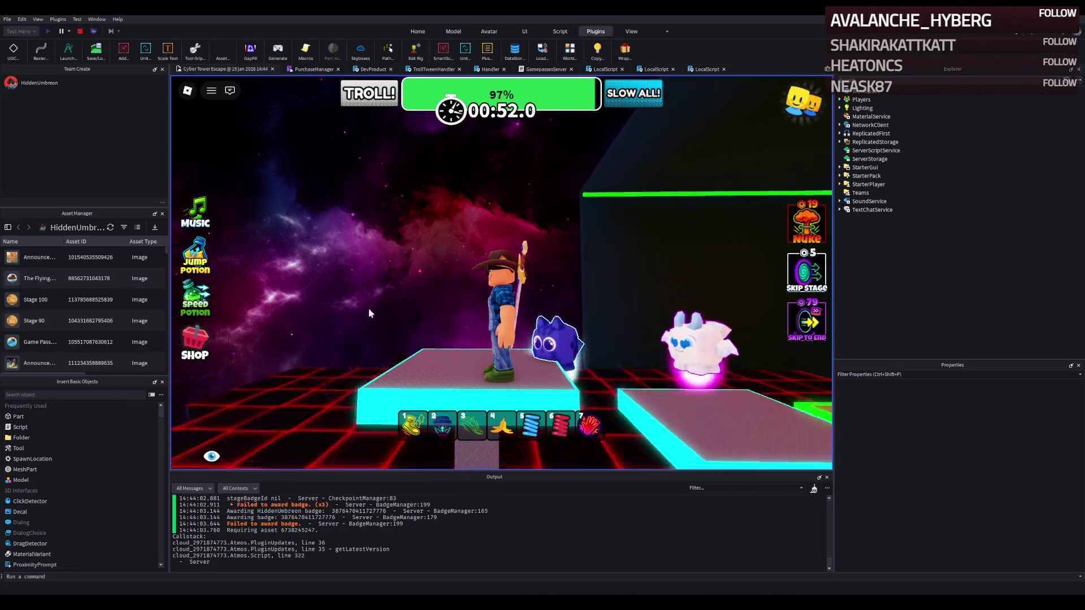
key("Left")
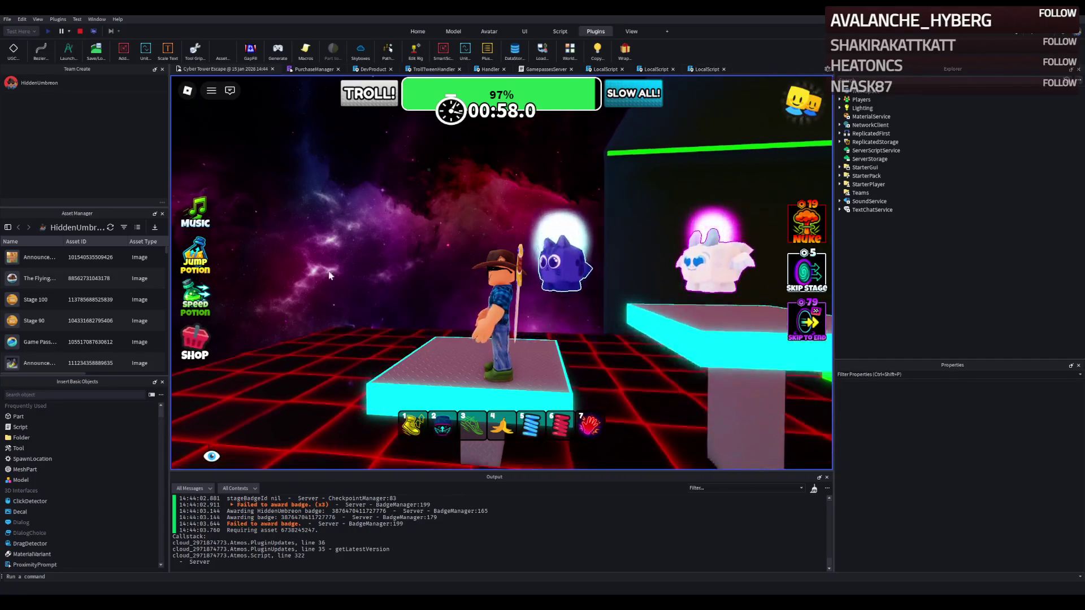
- Stop the test, shift the MovingPlatform along X, then duplicate both platforms along X
left_click(79, 31)
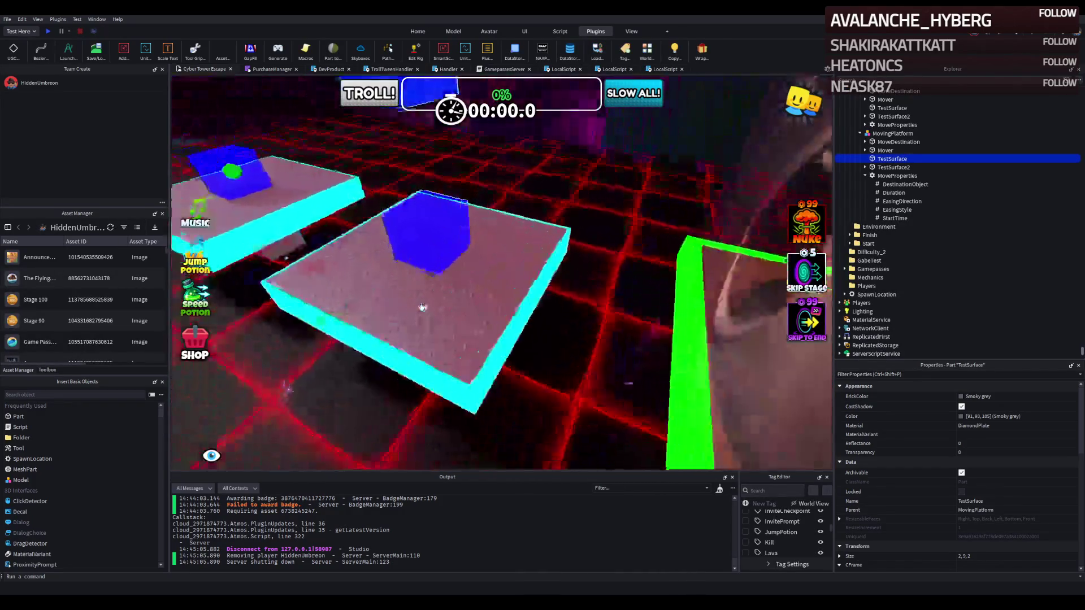
left_click(508, 341)
mouse_move(525, 272)
left_mouse_down()
mouse_move(404, 283)
mouse_move(460, 308)
left_mouse_up()
left_click(631, 306, "ctrl")
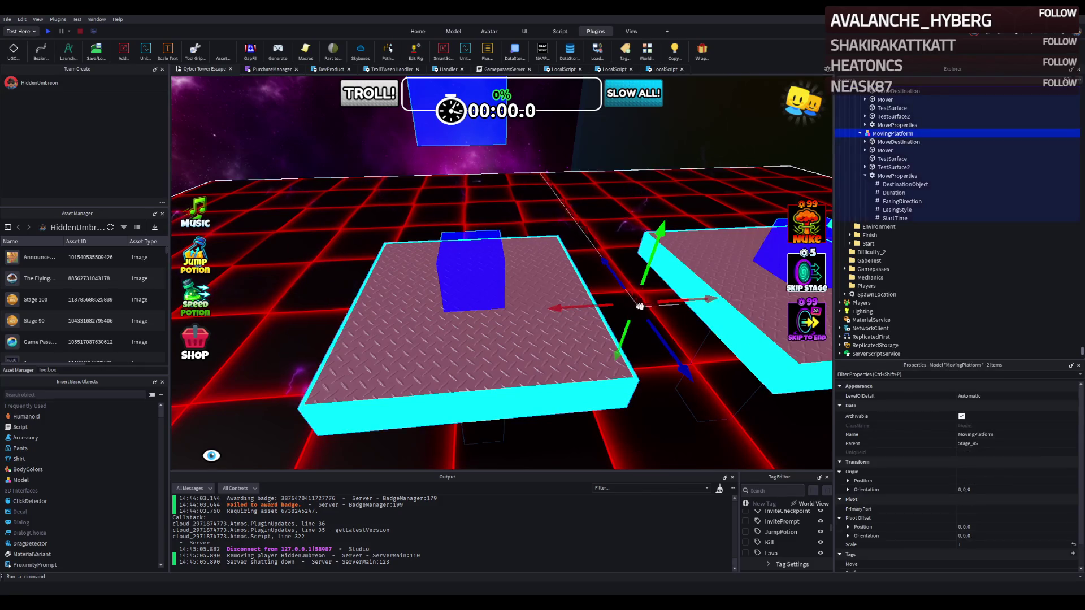
key("ctrl+d")
mouse_move(631, 306)
left_mouse_down()
mouse_move(497, 289)
mouse_move(469, 323)
mouse_move(492, 313)
mouse_move(339, 335)
mouse_move(393, 329)
mouse_move(438, 297)
mouse_move(574, 281)
mouse_move(560, 415)
mouse_move(502, 330)
mouse_move(573, 308)
mouse_move(590, 323)
left_mouse_up()
- Turn the copied platforms 90° and line them up with the row
key("ctrl+d")
key("ctrl+r")
left_click(581, 368)
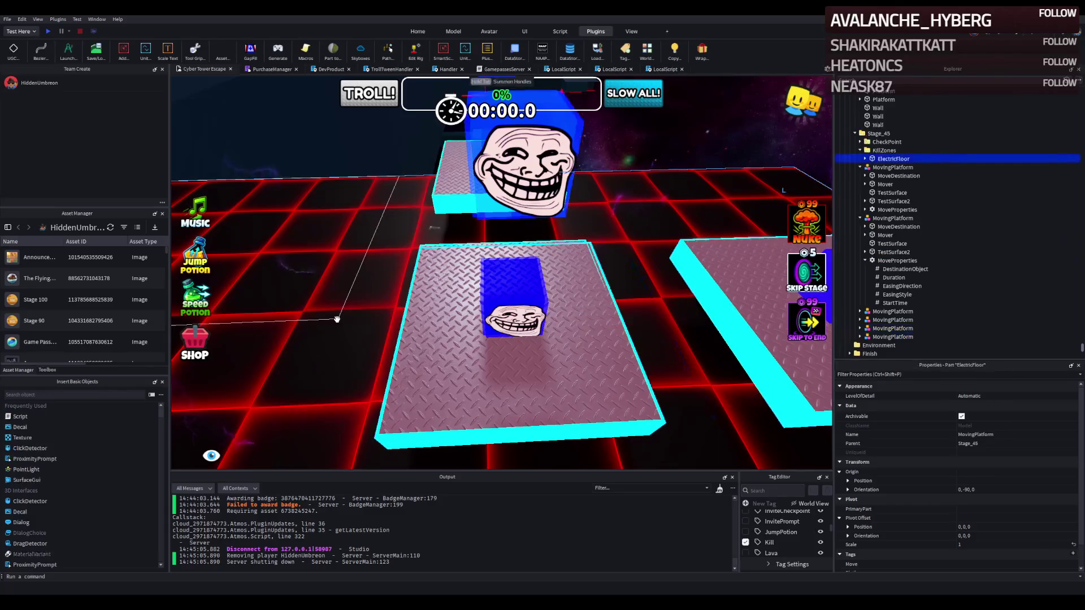
key("ctrl+z")
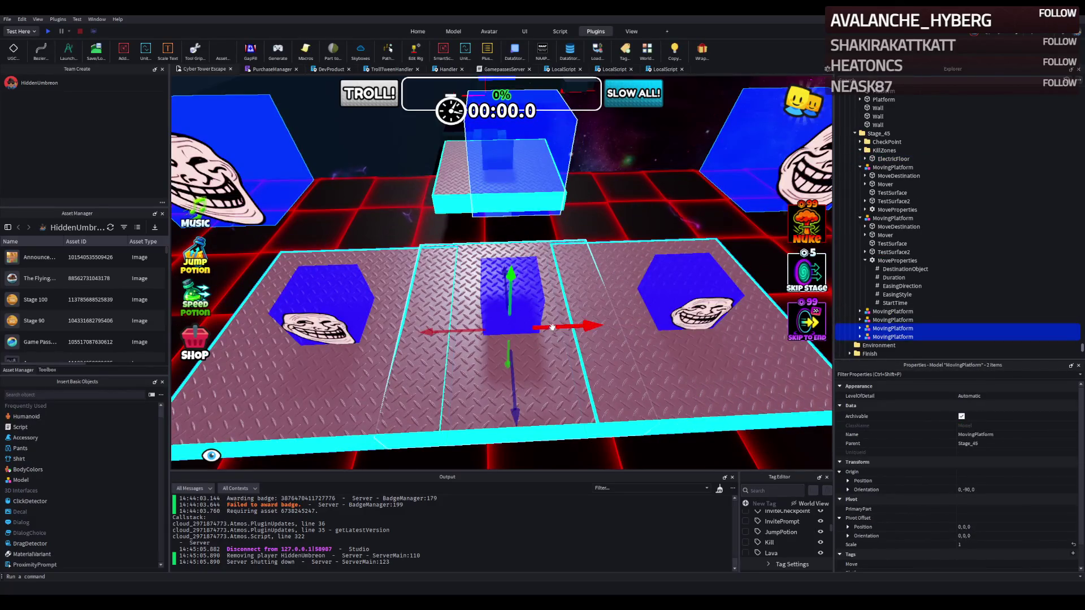
left_click_drag(678, 324, 706, 327)
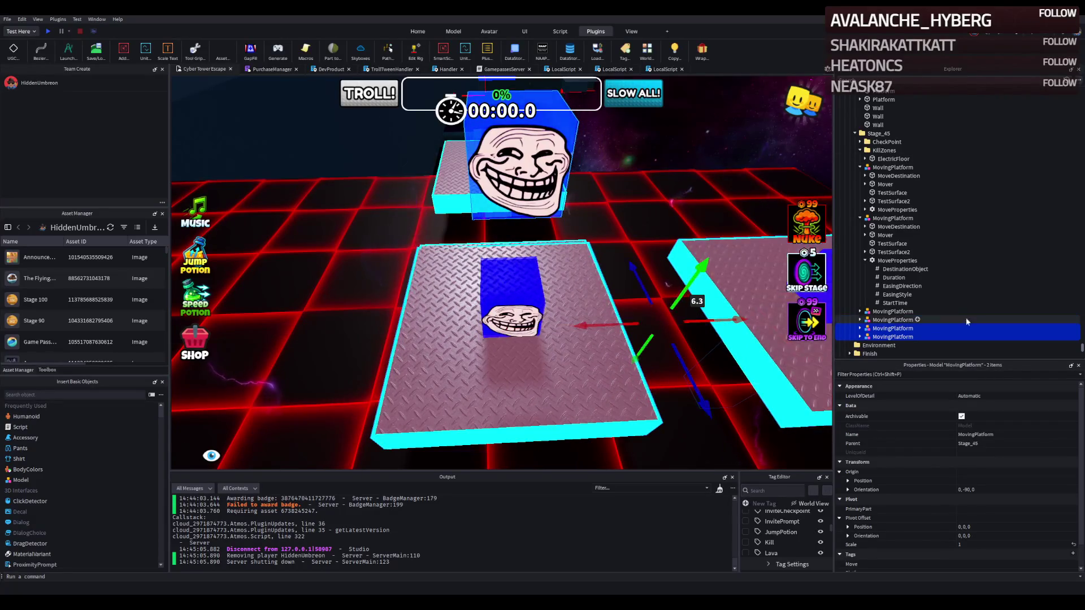
left_click(895, 337)
key("Return")
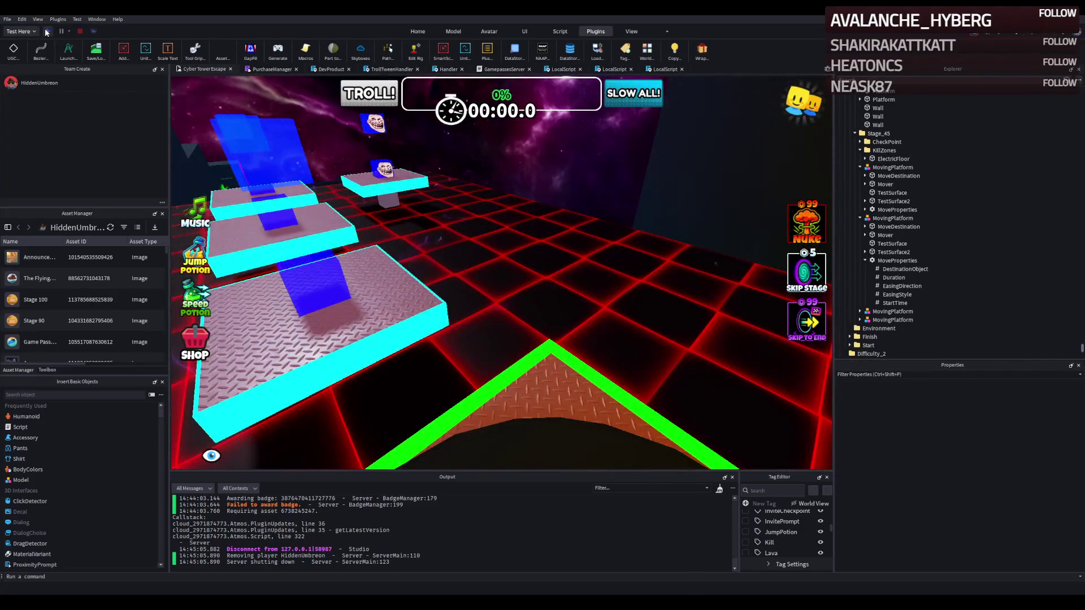
- Playtest the stage, walking and jumping the character across the moving platforms, then stop
left_click(47, 32)
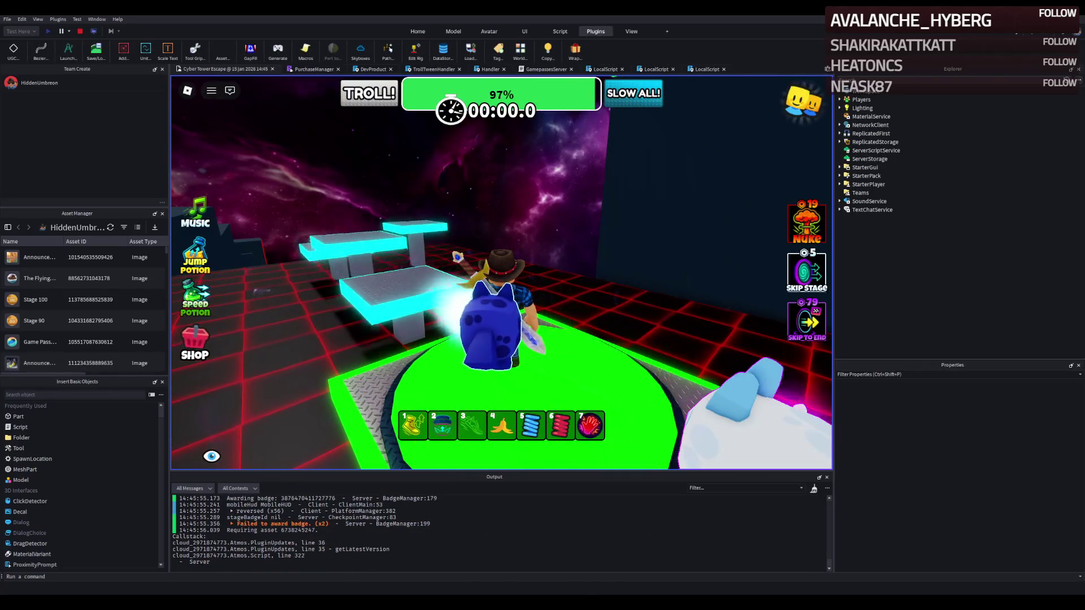
key("w")
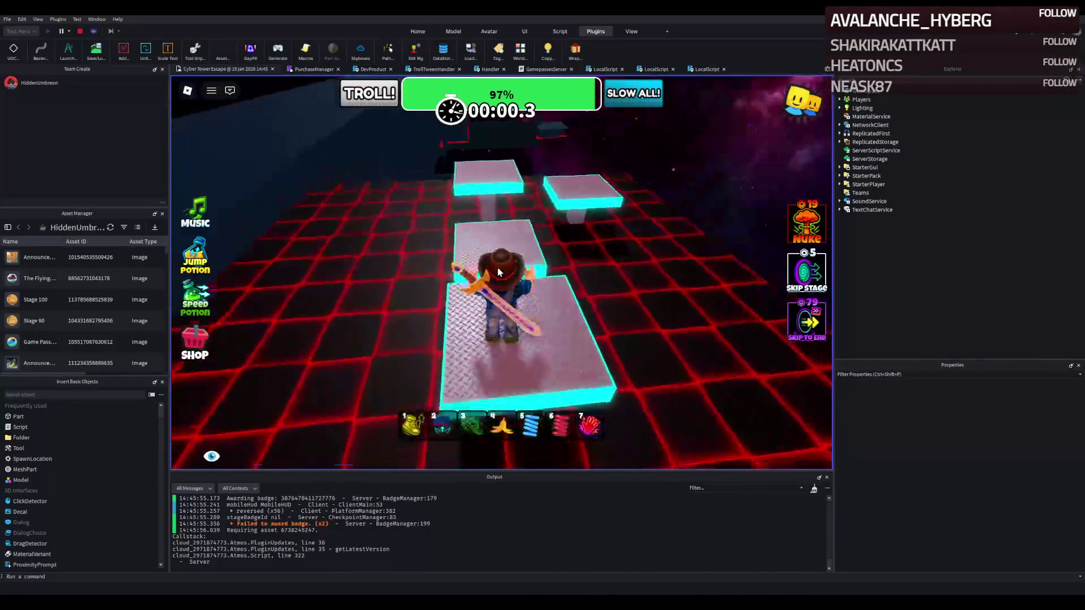
key("w")
key("space")
key("w")
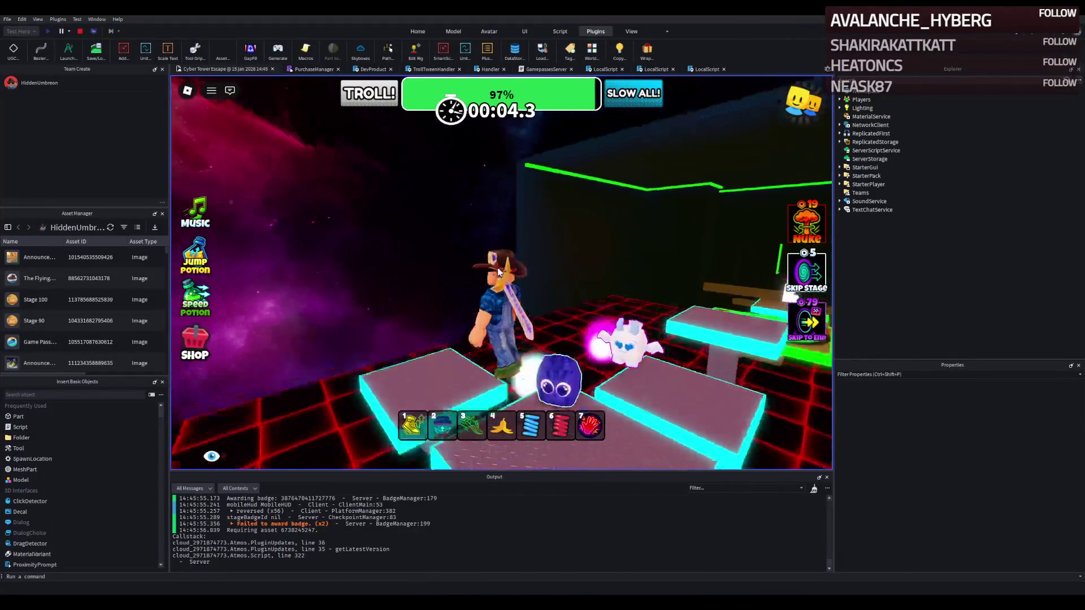
key("w")
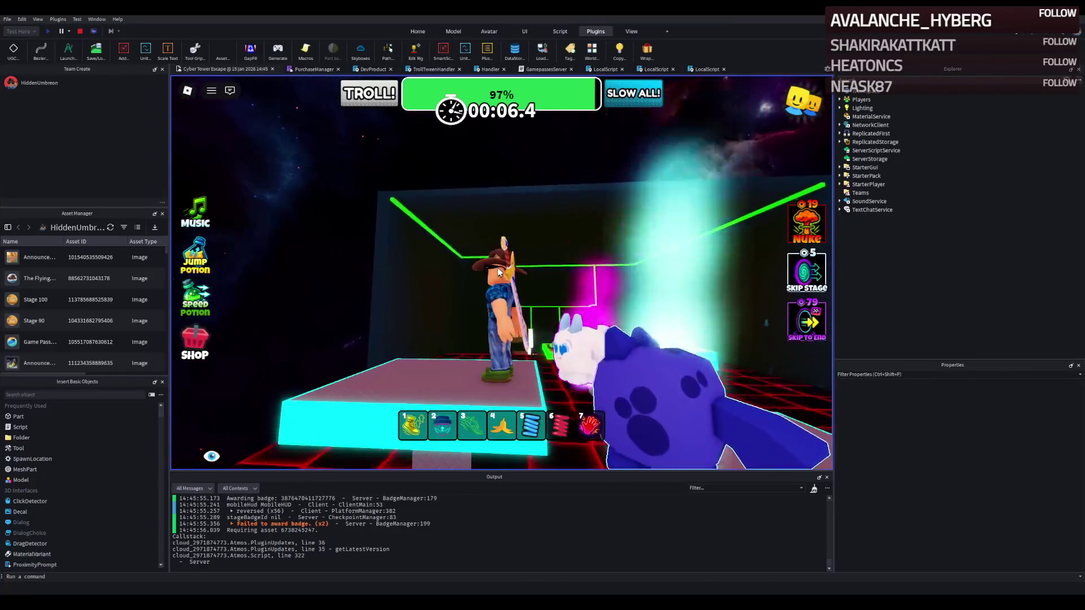
key("w")
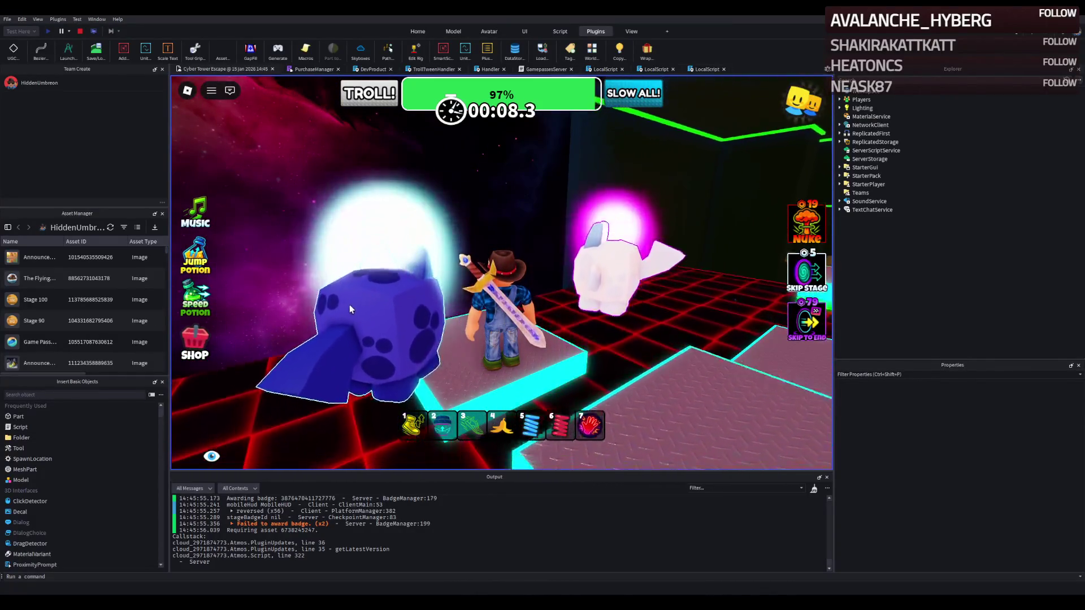
key("w")
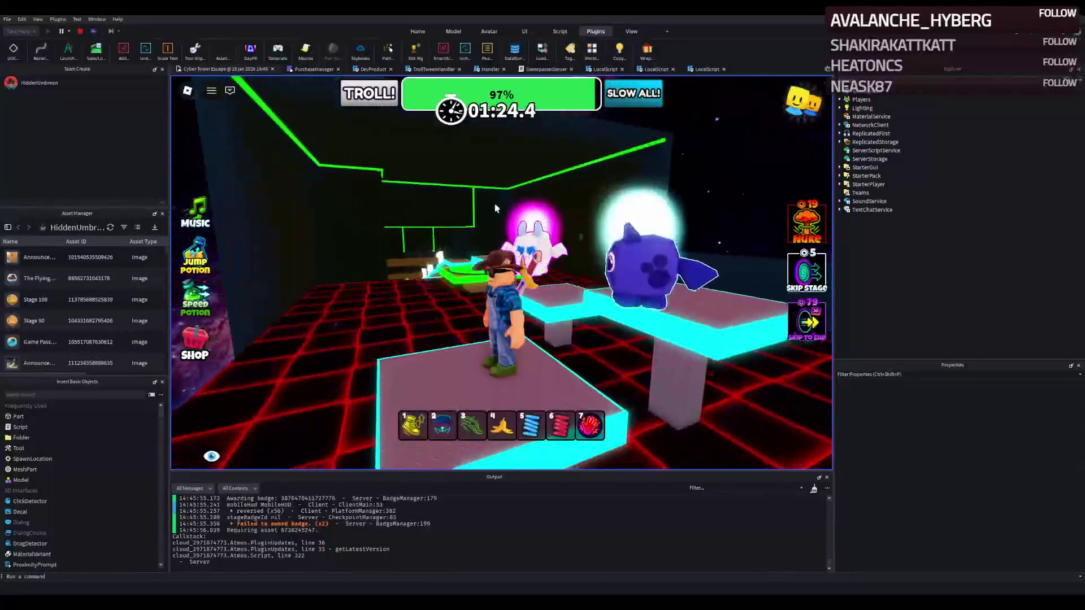
left_click(81, 32)
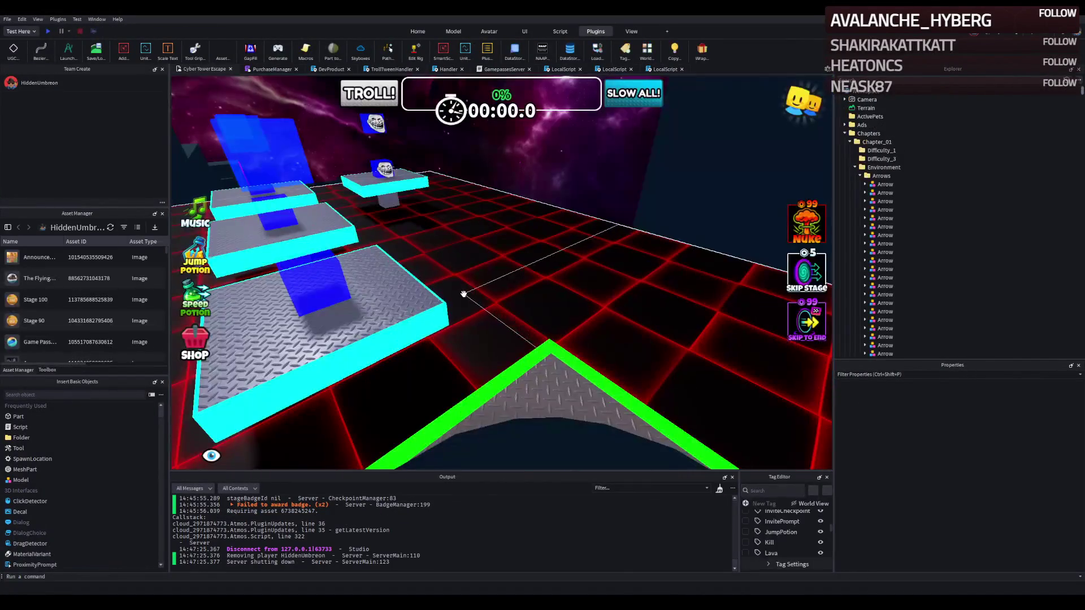
- Select a MovingPlatform model in the viewport
left_click(466, 293)
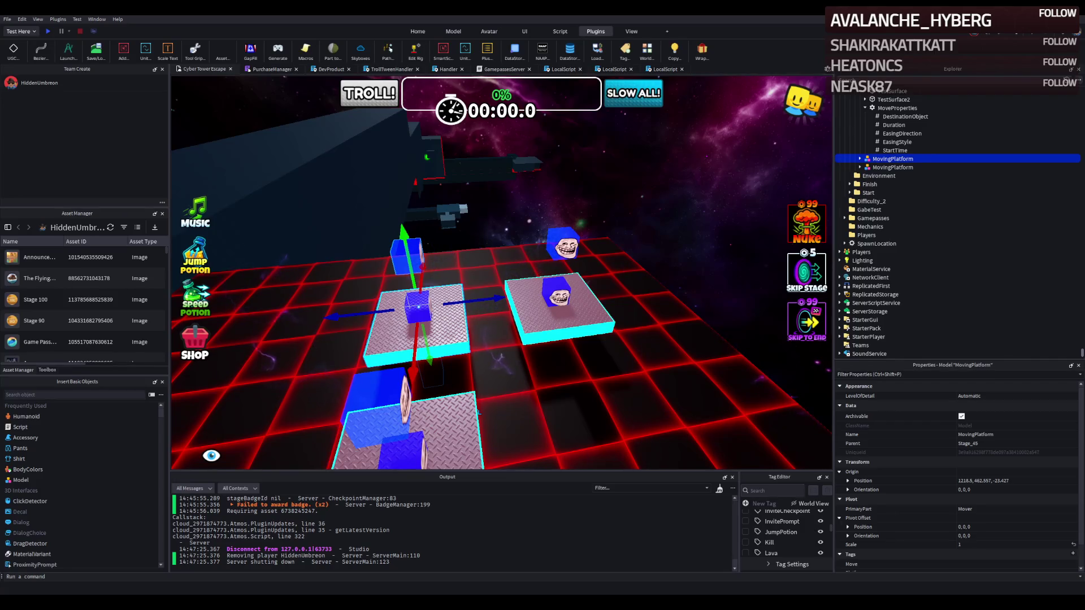
- Duplicate both moving platforms and slide the copies about 6 studs along the row
key("d")
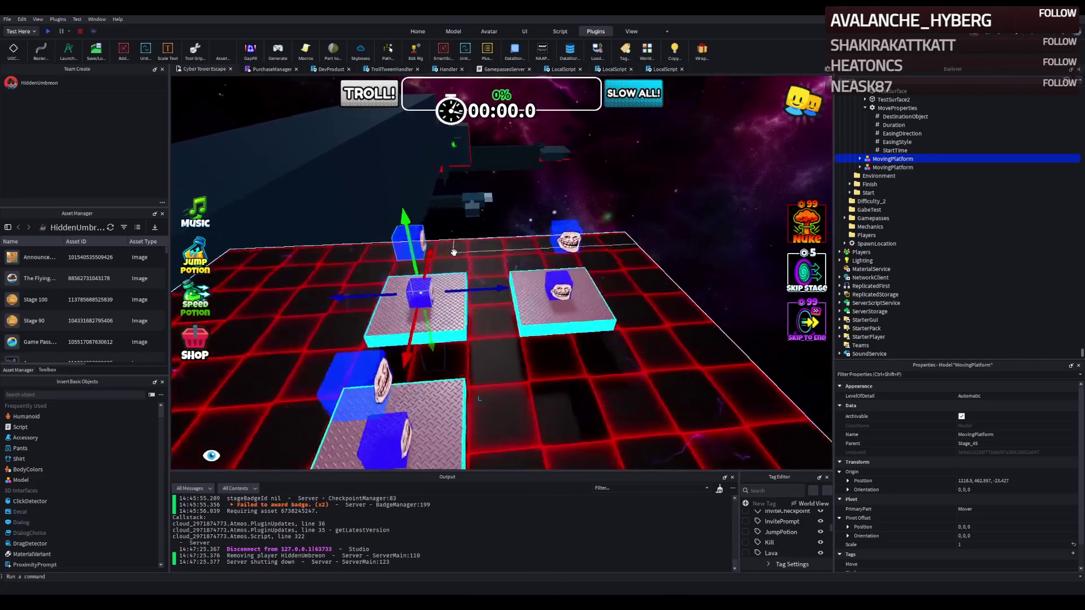
left_click(518, 296, "ctrl")
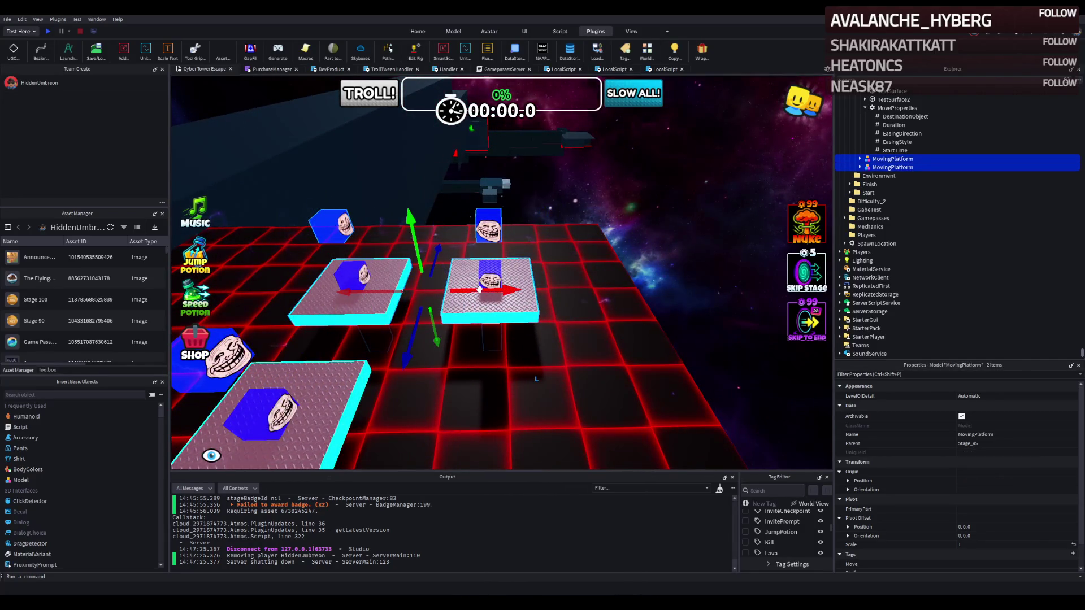
key("ctrl+d")
mouse_move(497, 293)
left_mouse_down()
mouse_move(609, 270)
mouse_move(552, 279)
left_mouse_up()
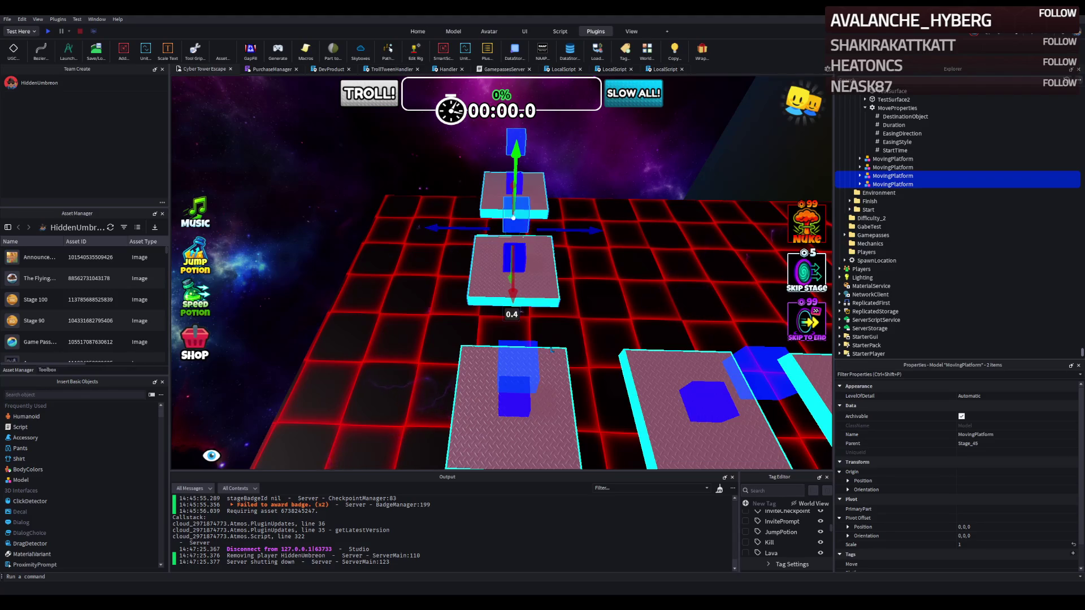
scroll(600, 226, "up", 5)
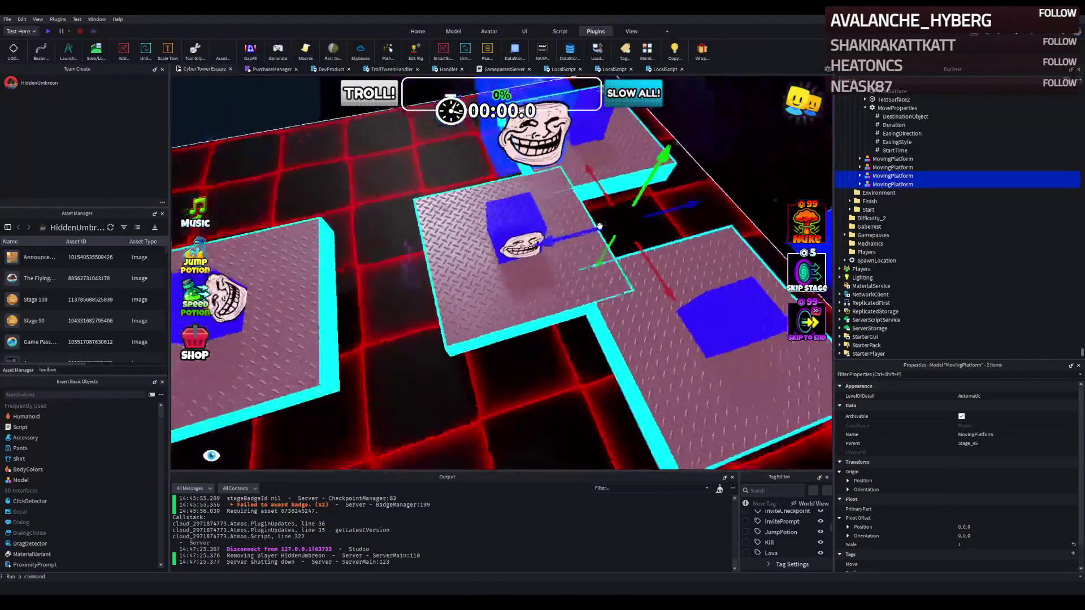
scroll(598, 214, "up", 3)
left_click_drag(620, 186, 505, 218)
scroll(684, 249, "down", 3)
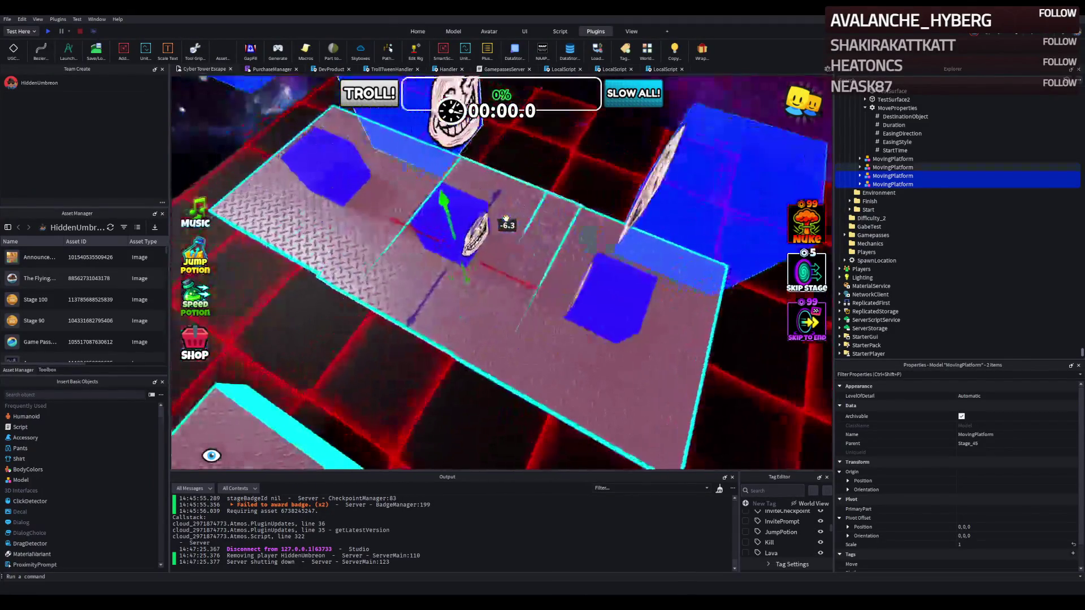
- Push the copied platforms farther apart along the row
mouse_move(619, 303)
left_mouse_down()
mouse_move(503, 296)
mouse_move(509, 203)
mouse_move(485, 194)
mouse_move(497, 107)
mouse_move(504, 138)
left_mouse_up()
scroll(527, 286, "up", 3)
scroll(504, 137, "down", 8)
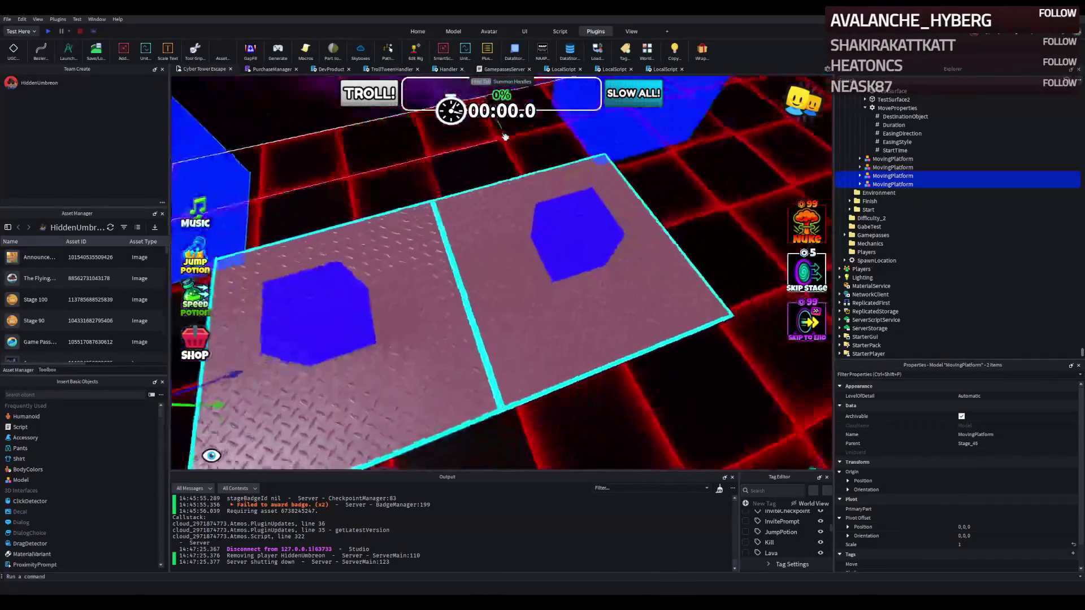
mouse_move(477, 261)
left_mouse_down()
mouse_move(460, 274)
mouse_move(409, 272)
left_mouse_up()
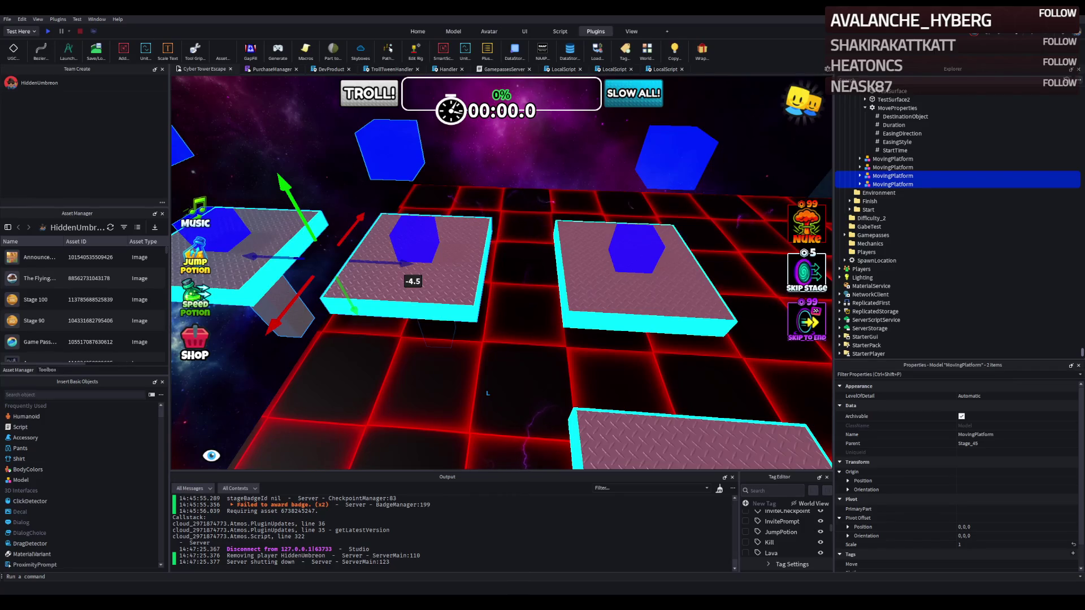
- Narrow the selection to only the rightmost moving platform
scroll(487, 393, "down", 5)
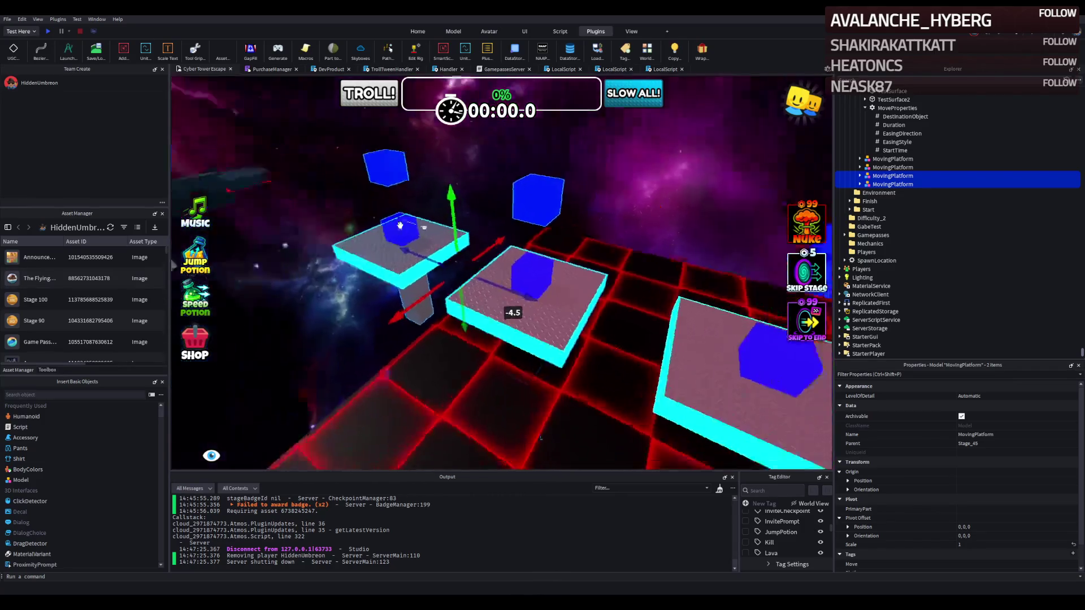
scroll(400, 226, "up", 5)
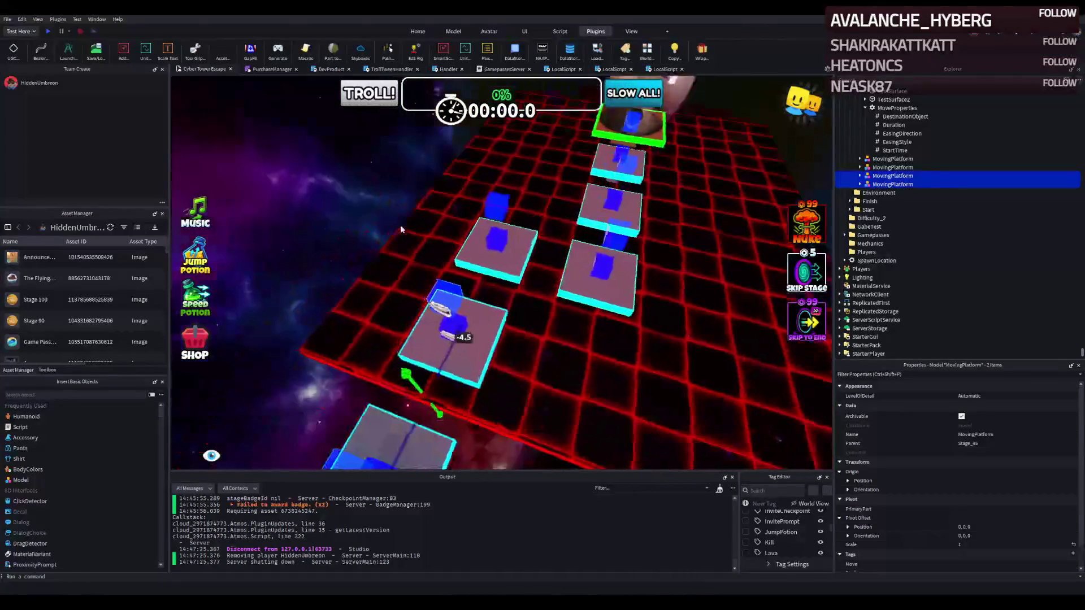
scroll(400, 226, "up", 4)
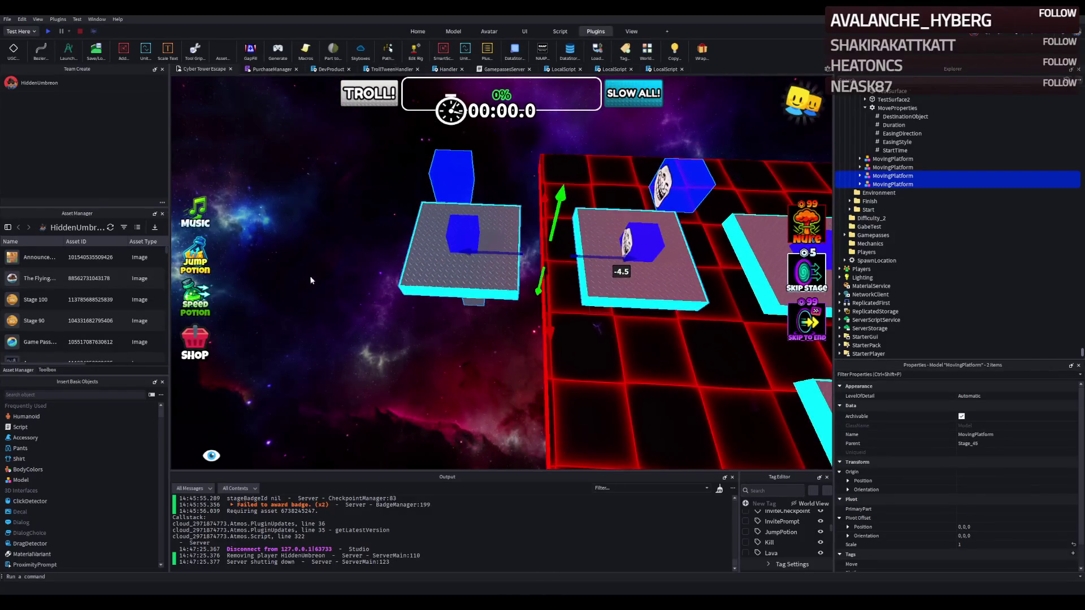
left_click(461, 254)
left_click(632, 261, "ctrl")
left_click(627, 243)
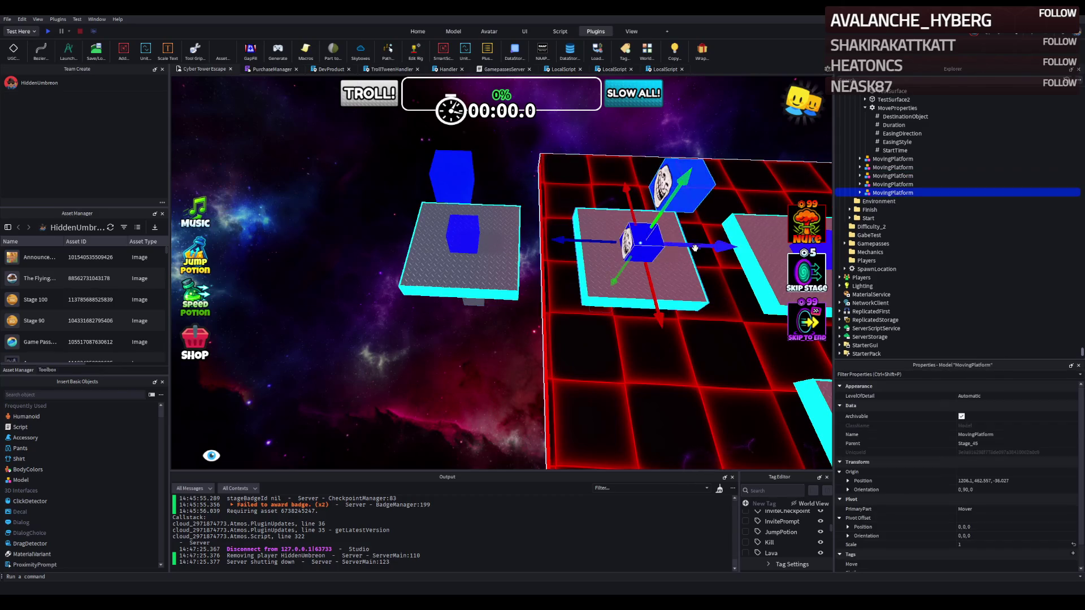
- Duplicate the rightmost platform and place the copy at the row's end, near 1189.4, 462.057, -36.127
key("ctrl+d")
mouse_move(627, 243)
left_mouse_down()
mouse_move(662, 248)
mouse_move(443, 259)
mouse_move(566, 368)
mouse_move(594, 352)
mouse_move(573, 354)
left_mouse_up()
scroll(449, 265, "up", 3)
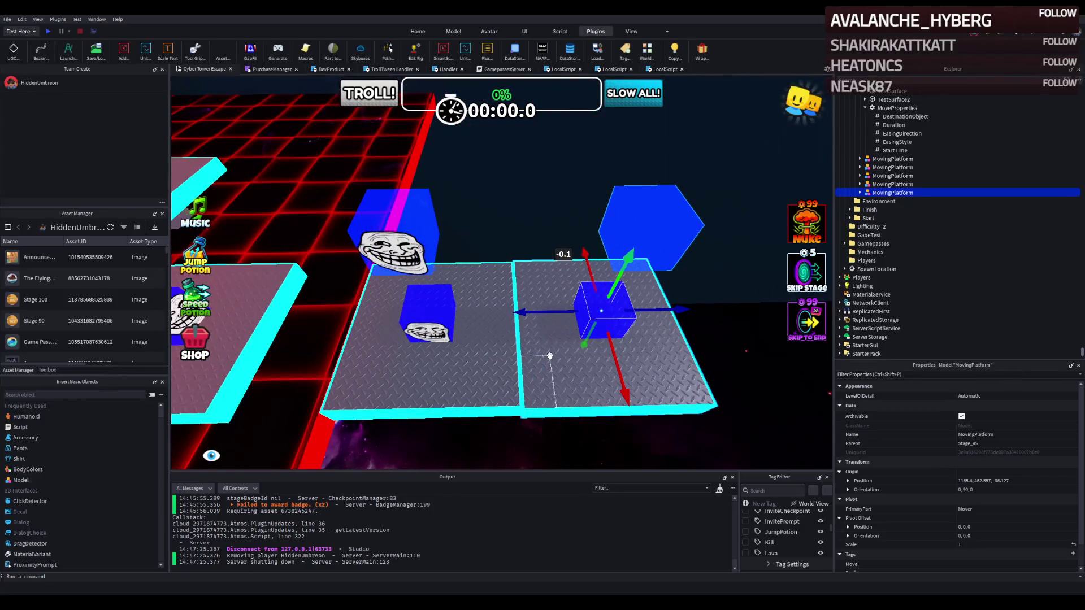
left_click(544, 360)
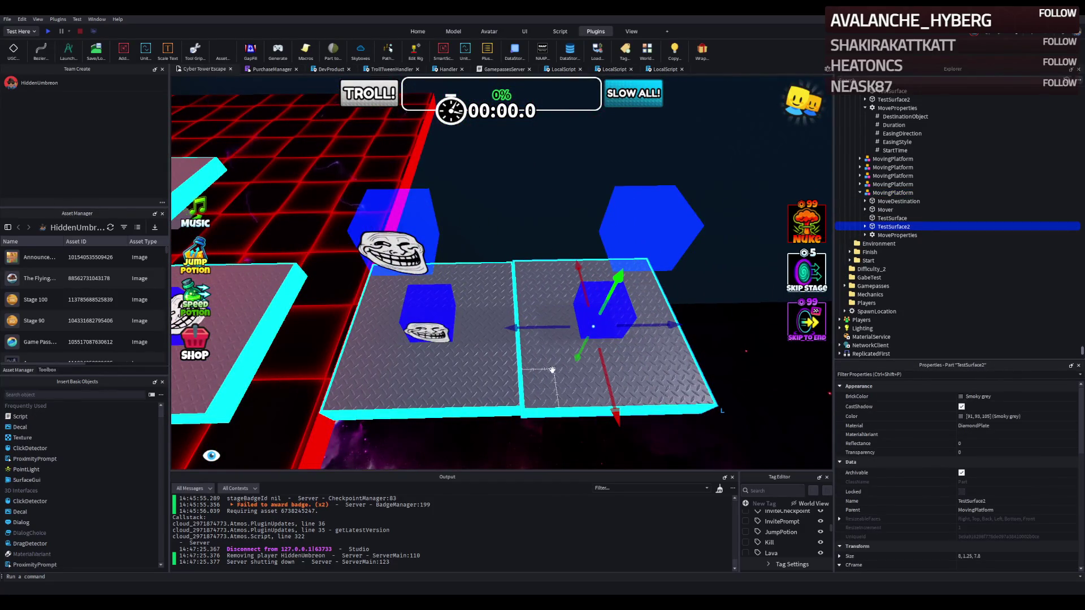
left_click(503, 375)
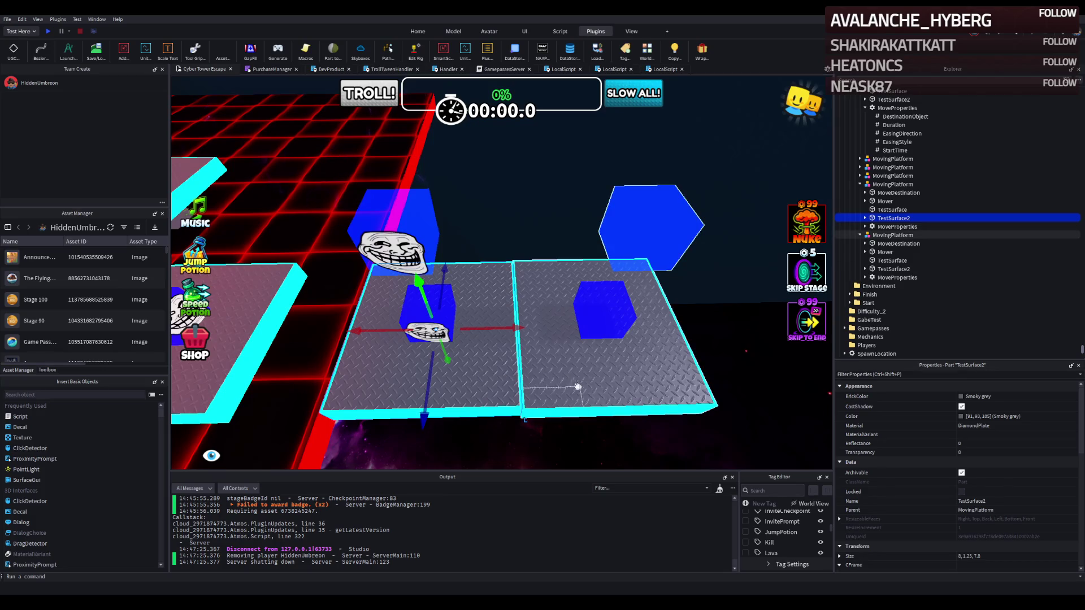
left_click_drag(560, 388, 600, 373)
left_click(599, 373)
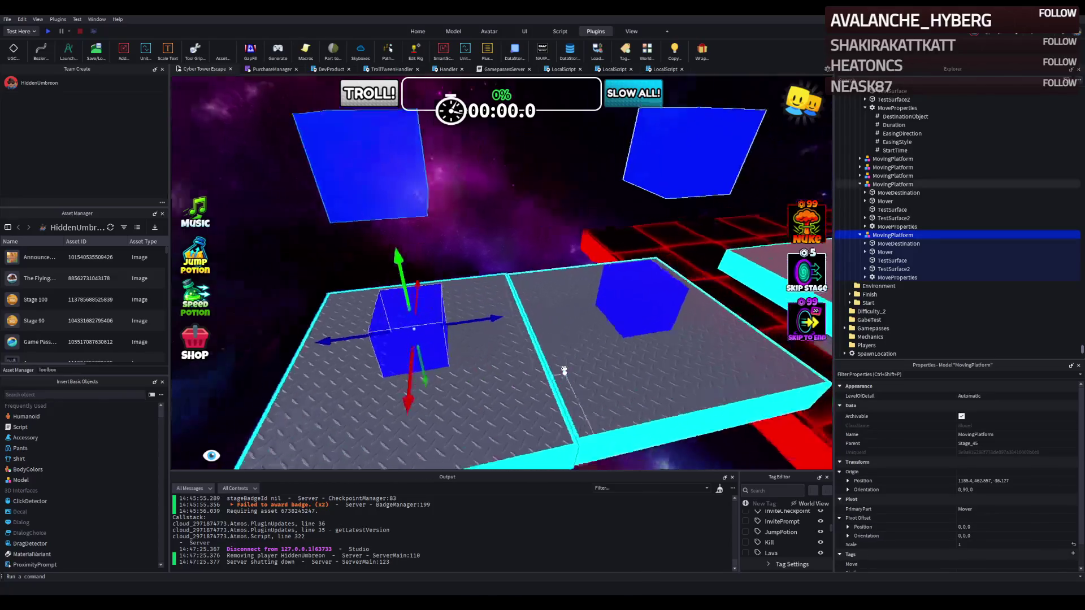
- Slide the last platform about 2.6 studs closer to close the gap, then launch a new playtest
left_click_drag(470, 260, 469, 261)
mouse_move(428, 223)
left_mouse_down()
mouse_move(356, 224)
mouse_move(329, 261)
mouse_move(280, 279)
left_mouse_up()
key("w")
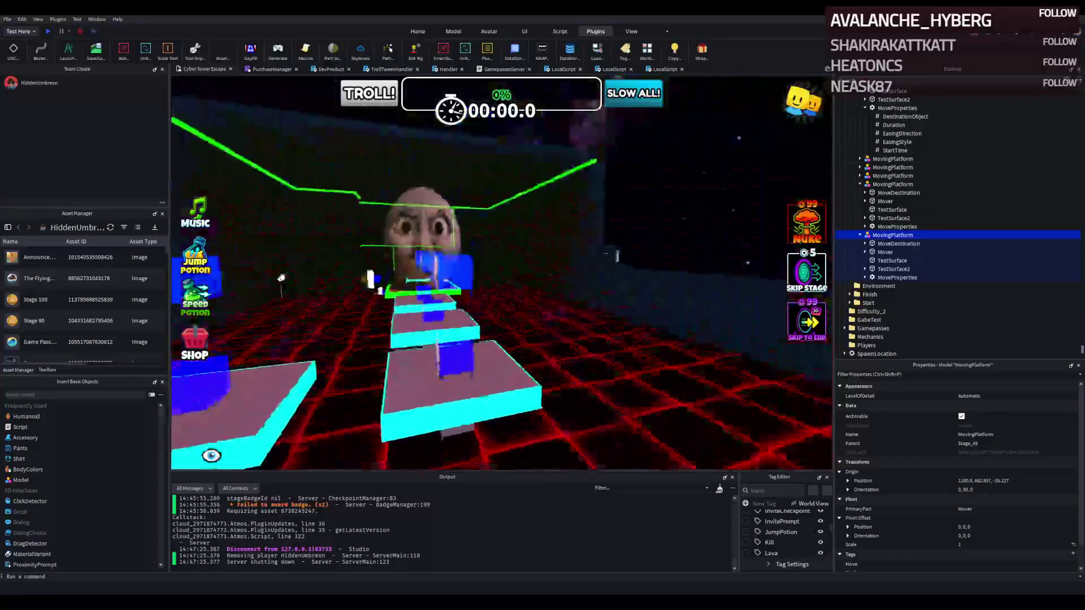
key("w")
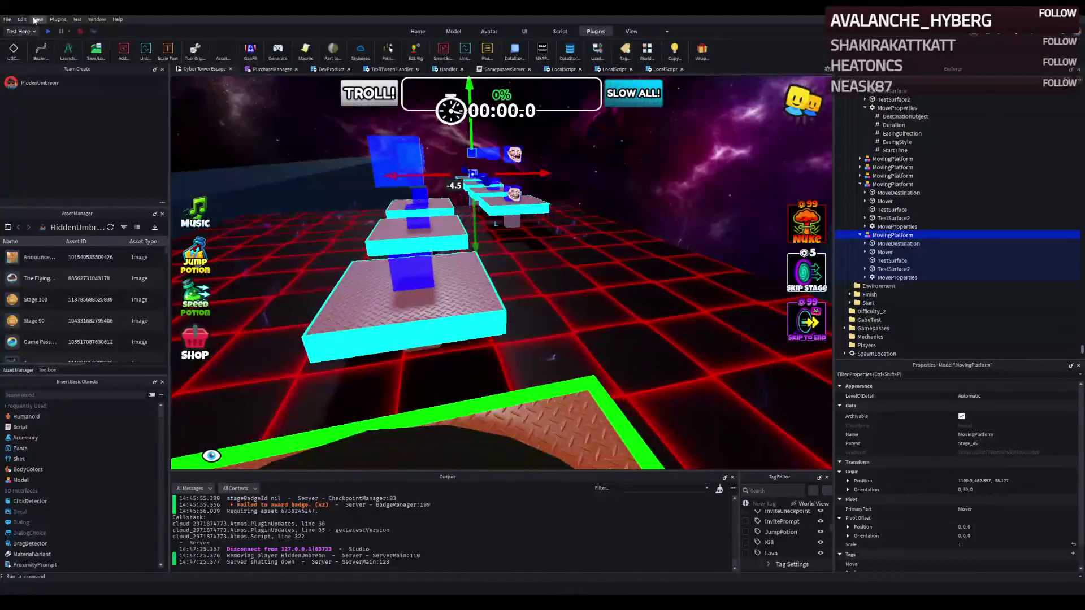
key("shift+F5")
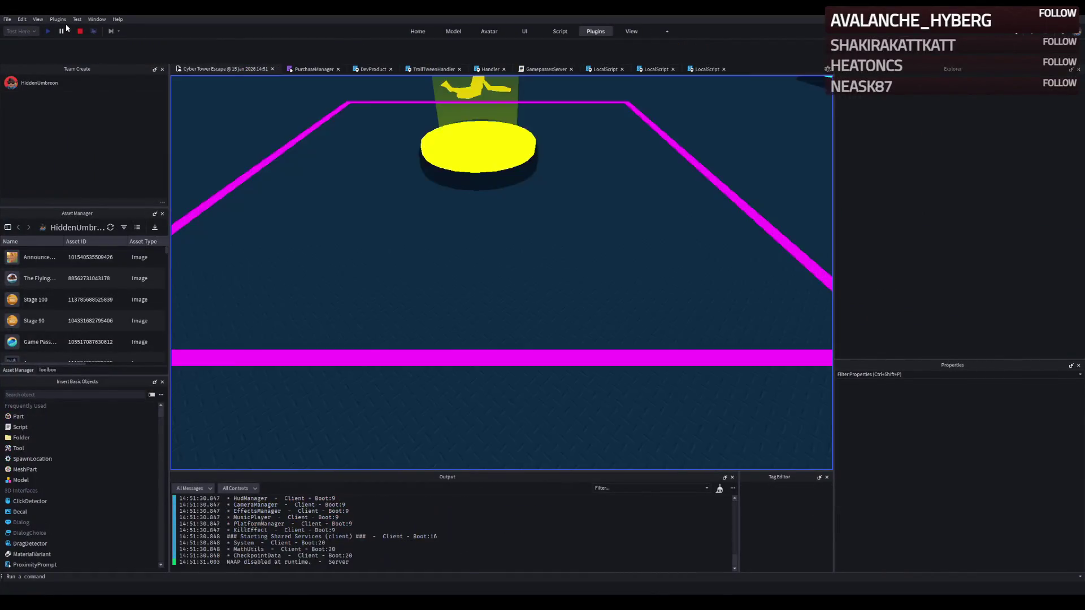